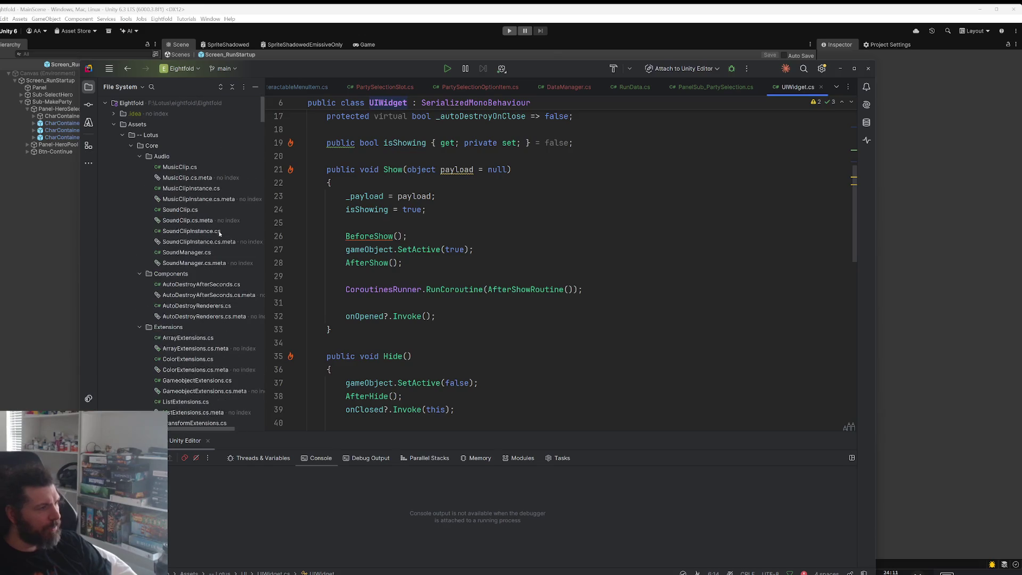
Step: Open Screen_RunStartup.cs and trace BeforeShow to the ShowSub01HeroSelection declaration
scroll(233, 242, down, 3)
scroll(232, 243, down, 5)
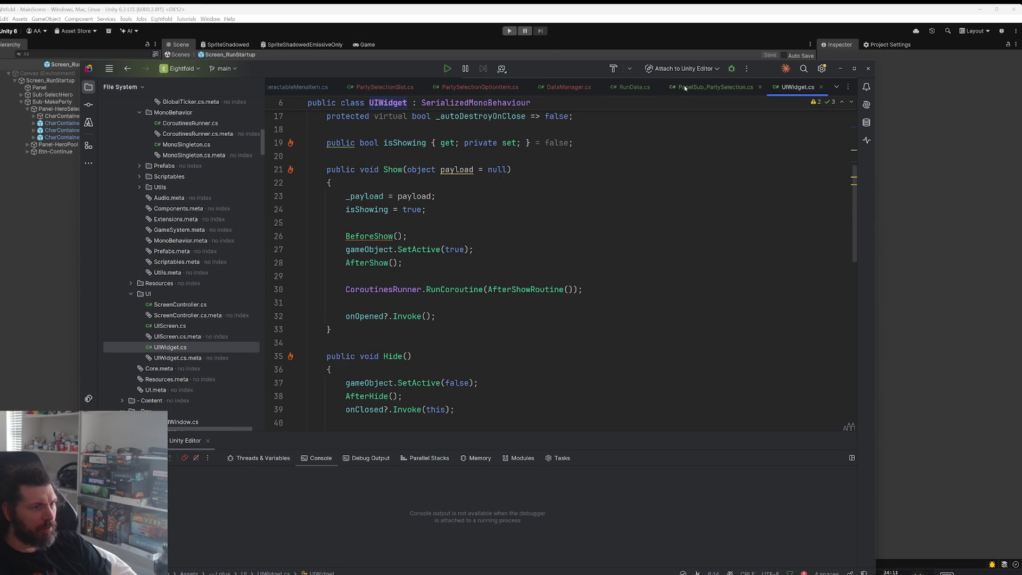
key(ctrl+alt+Left)
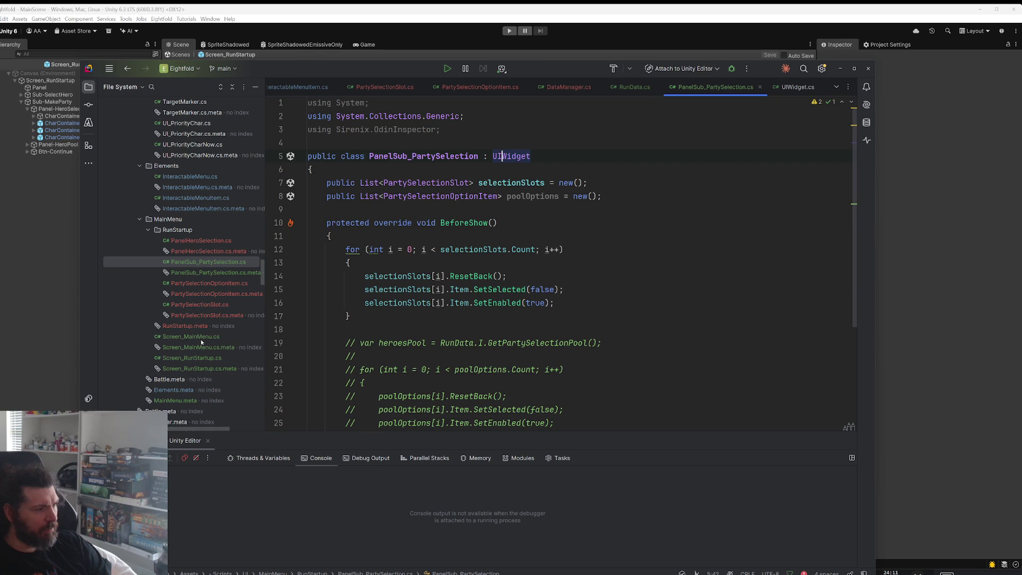
double_click(197, 358)
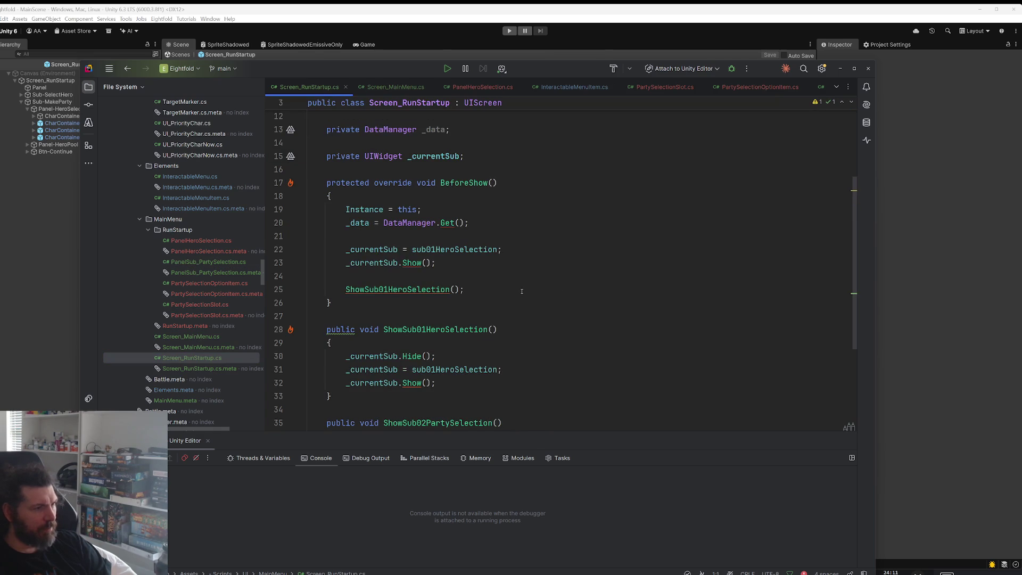
click(364, 267)
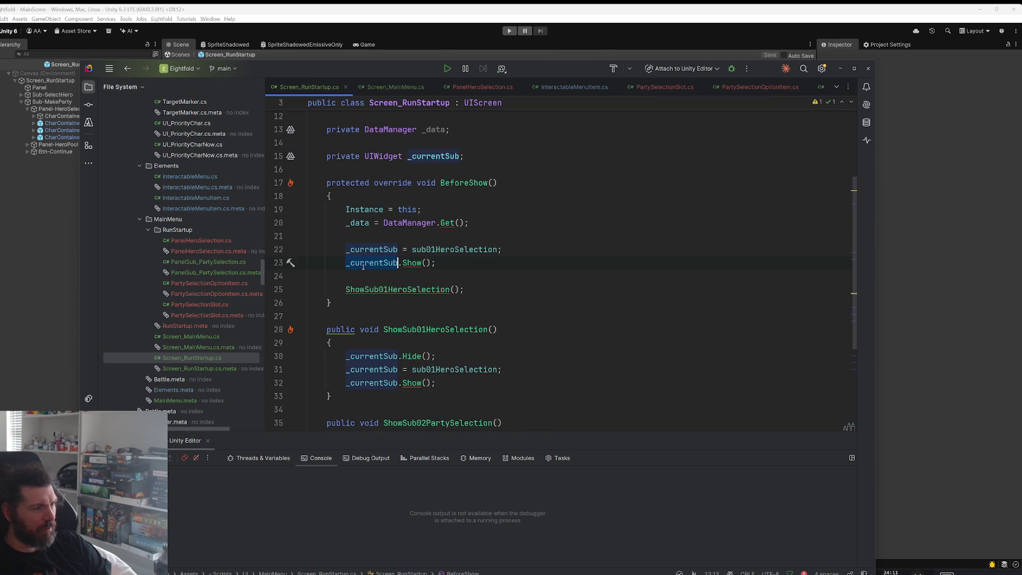
double_click(490, 249)
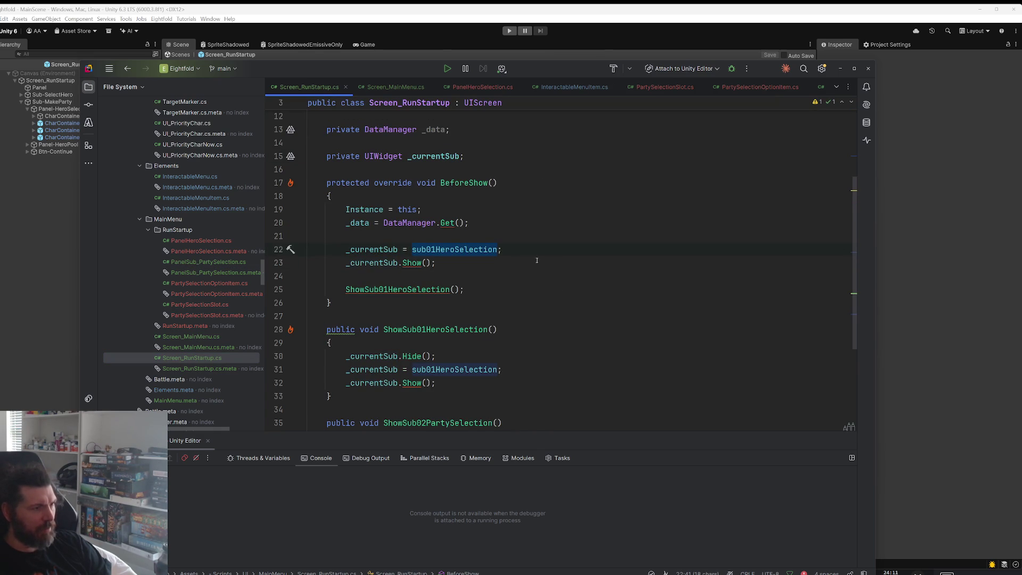
ctrl+click(399, 289)
Step: Delete the redundant _currentSub.Show() line in BeforeShow and check ShowSub01HeroSelection's _currentSub usages
click(437, 262)
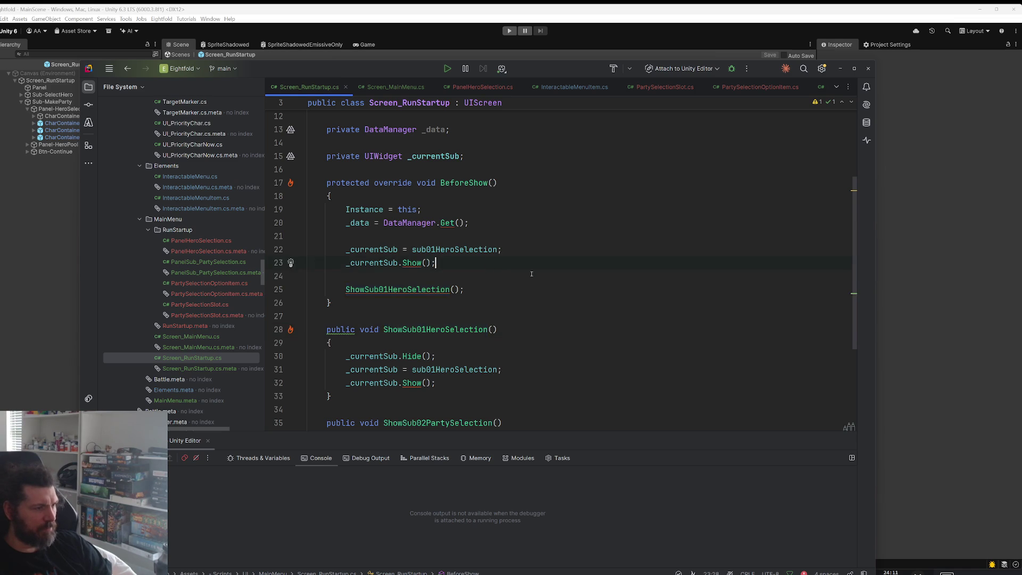
key(ctrl+x)
click(349, 342)
double_click(364, 356)
double_click(374, 369)
scroll(375, 369, down, 2)
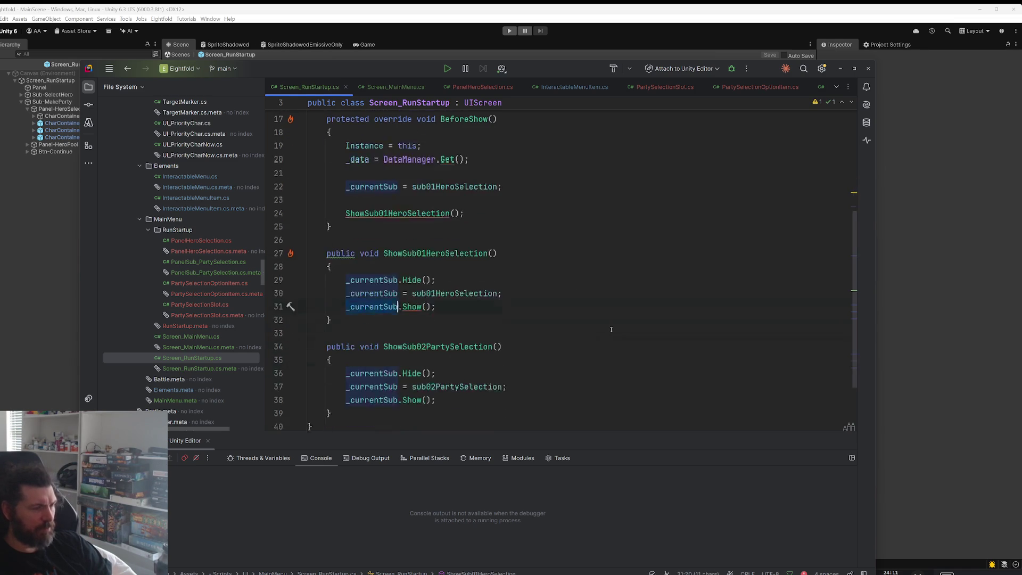
double_click(464, 289)
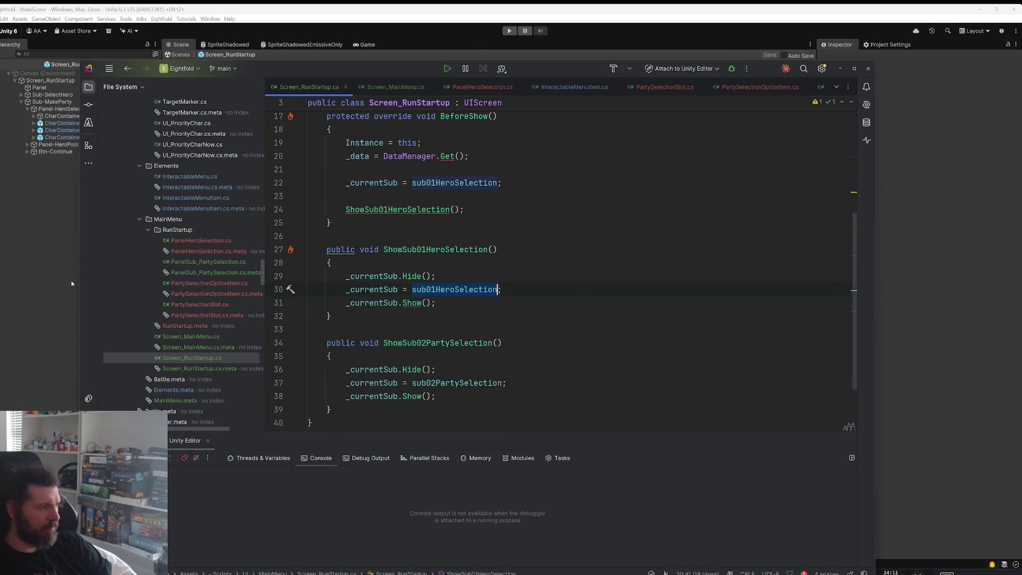
click(71, 283)
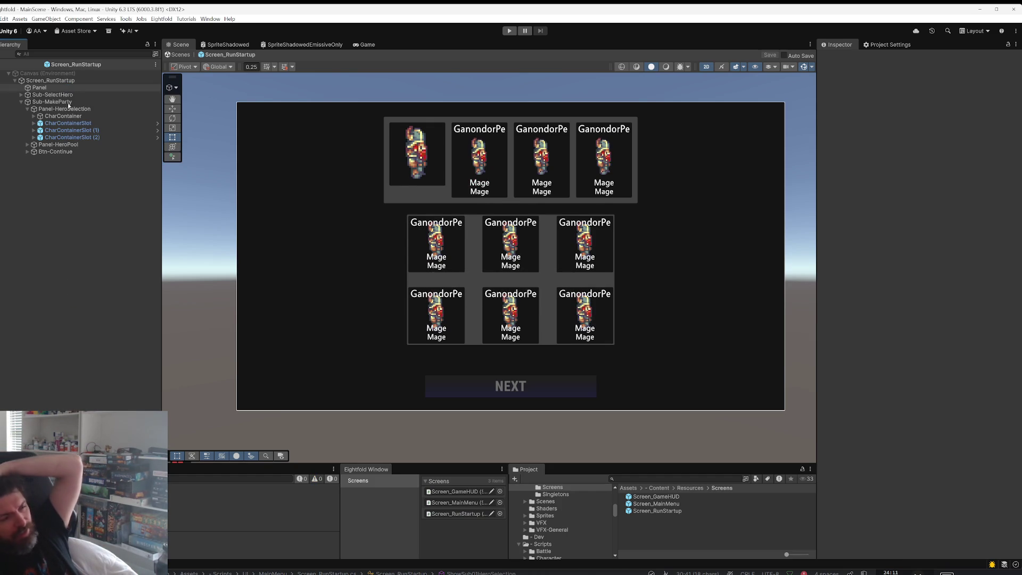
Step: Verify Screen_RunStartup's Sub 02 Party Selection references Sub-MakeParty, then exit prefab mode to MainScene
click(50, 81)
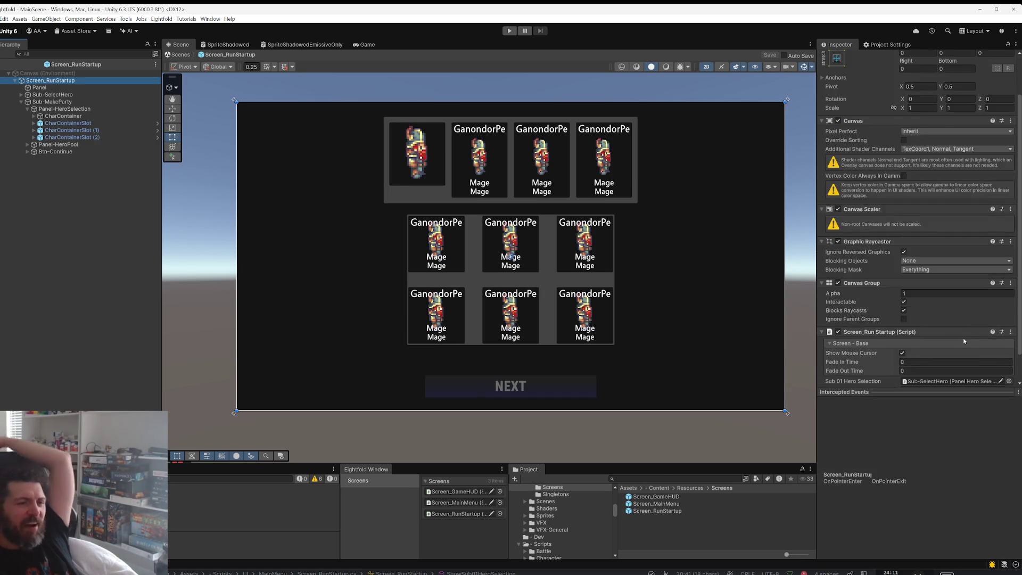
scroll(969, 333, down, 5)
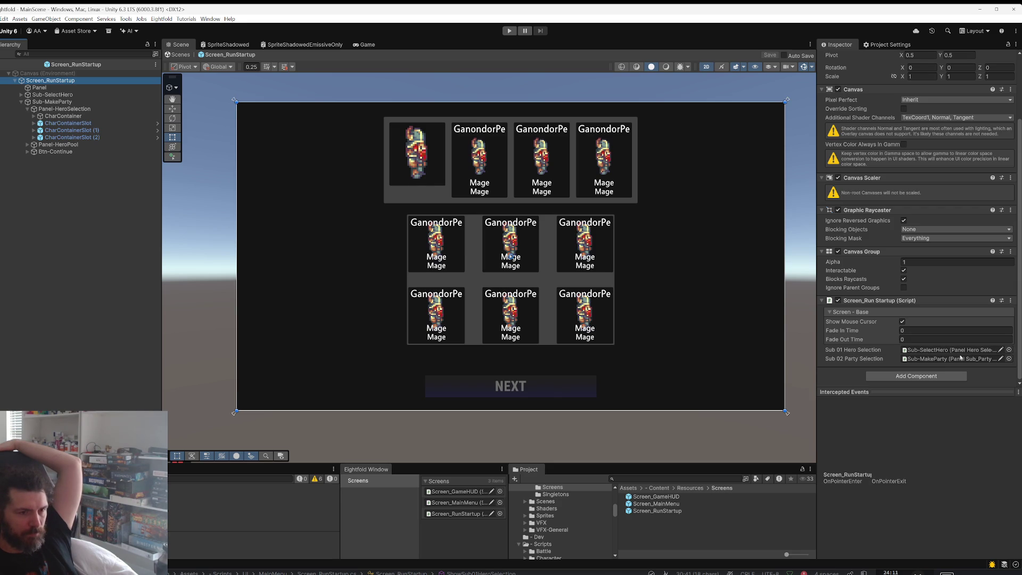
click(960, 360)
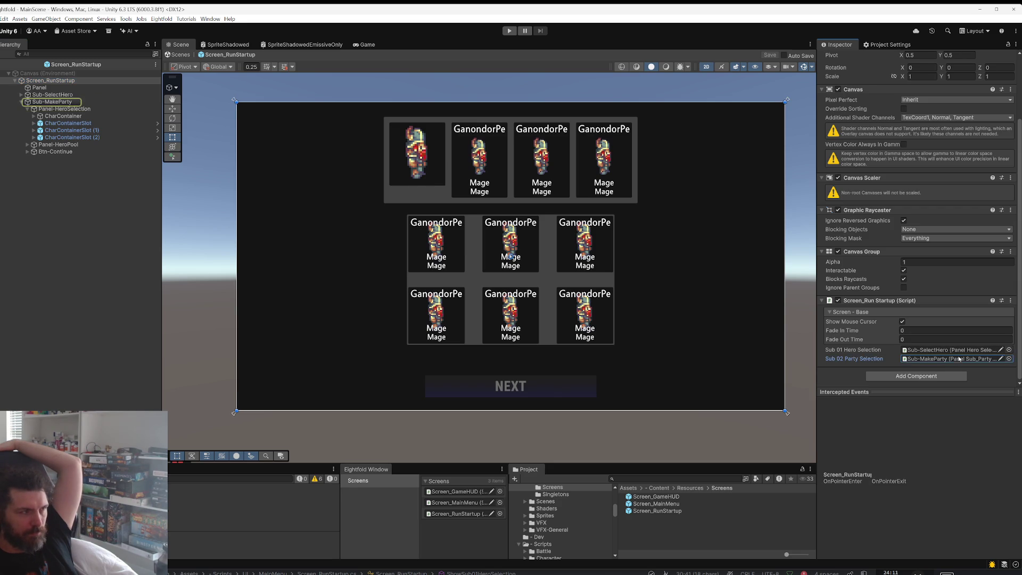
click(85, 102)
key(Left)
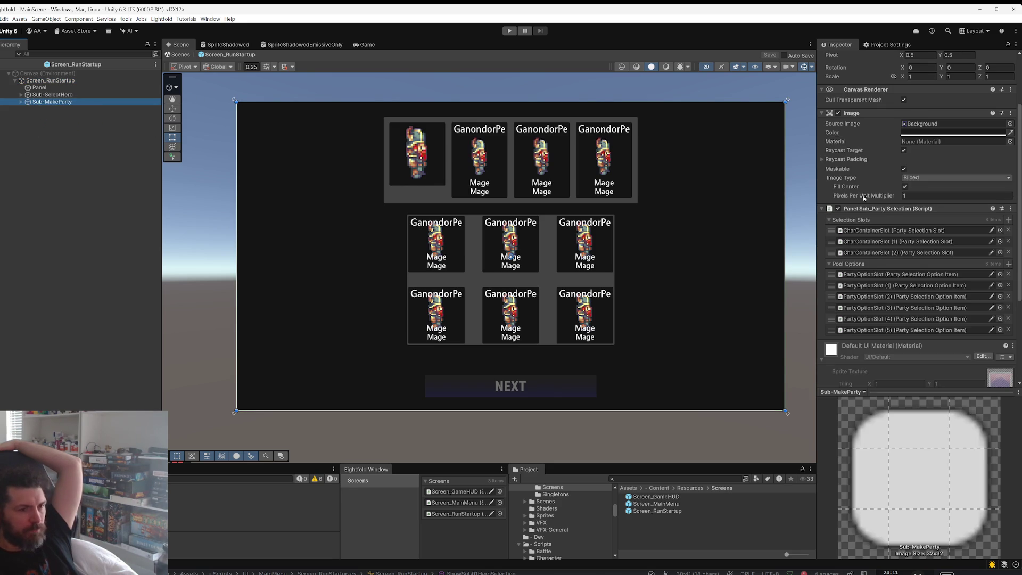
scroll(865, 198, down, 2)
scroll(868, 160, up, 2)
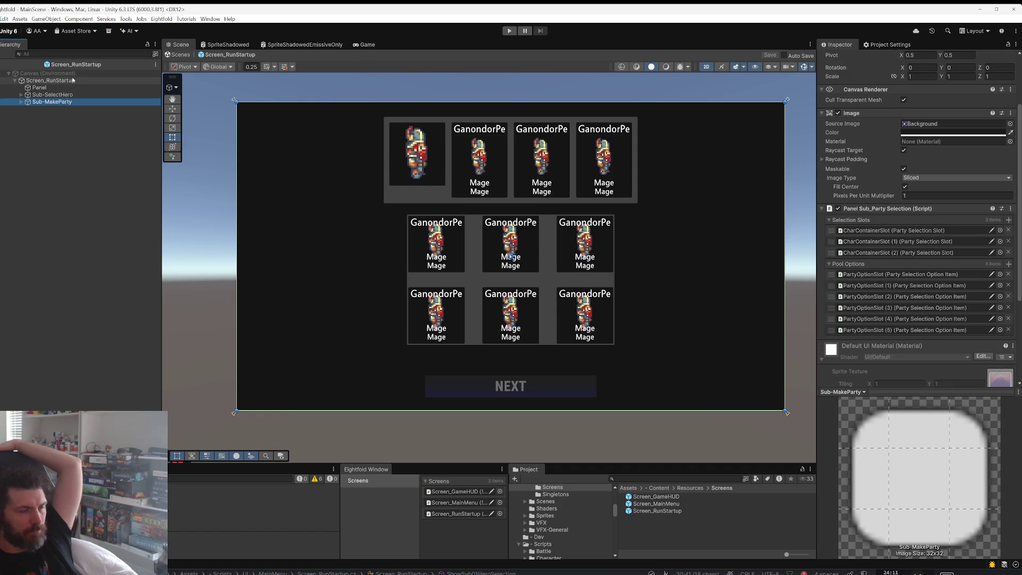
click(10, 64)
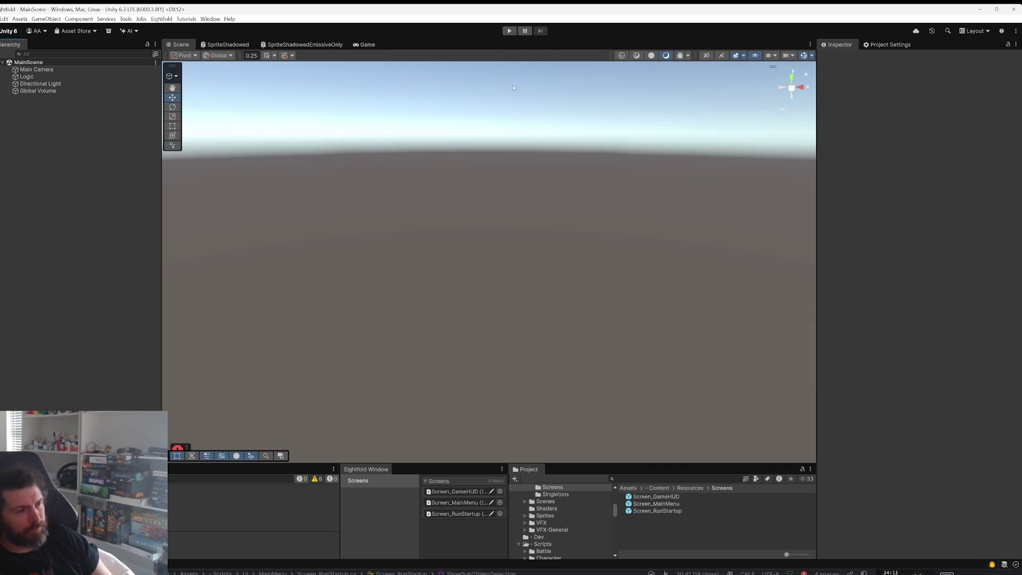
Step: Play-test from the main menu to the hero selection screen, then stop and switch to Rider
click(509, 30)
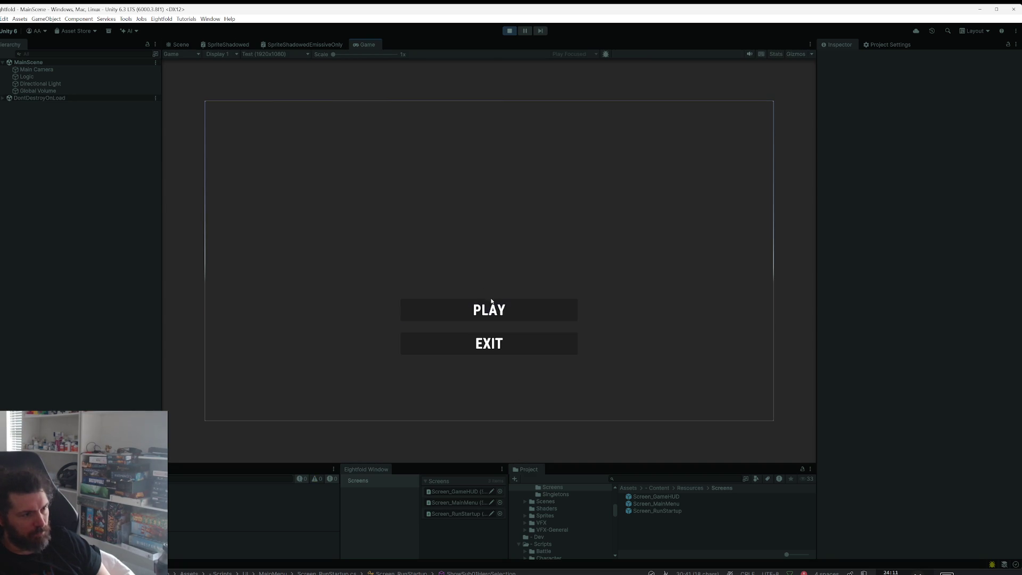
click(488, 307)
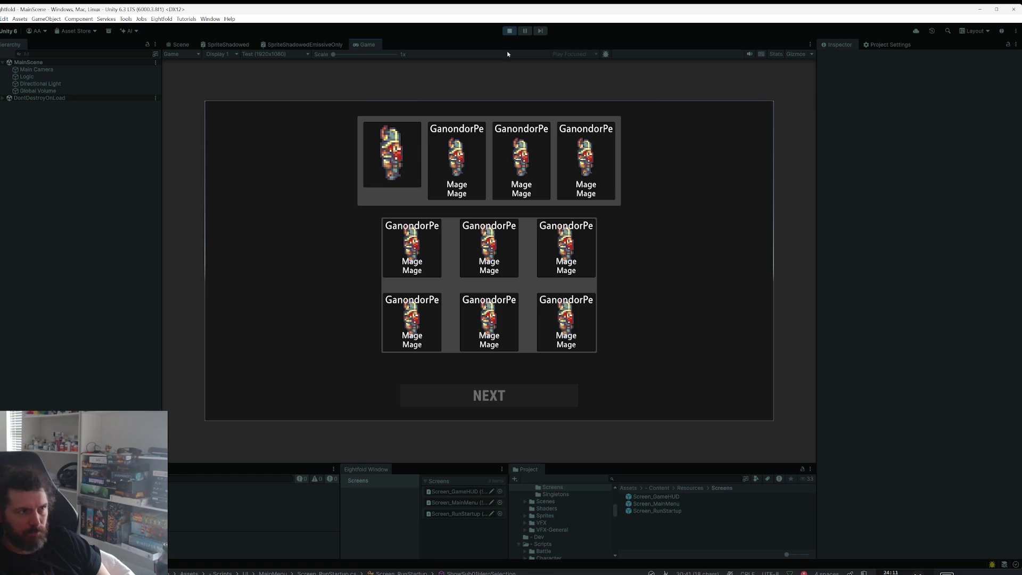
key(ctrl+p)
key(alt+Tab)
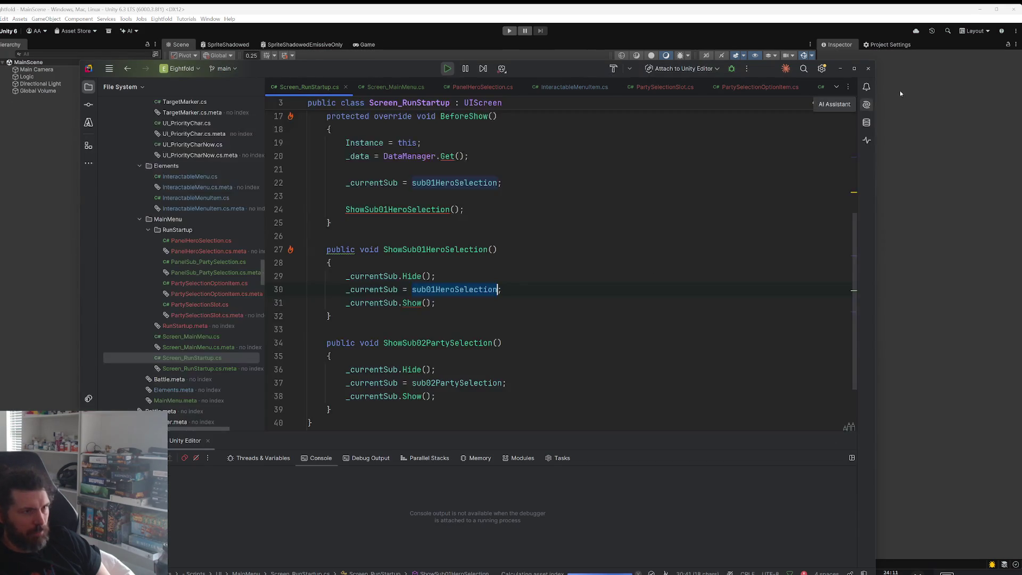
Step: Add breakpoints on the ShowSub01HeroSelection call and the PanelSub_PartySelection selection-slots loop
scroll(582, 277, up, 4)
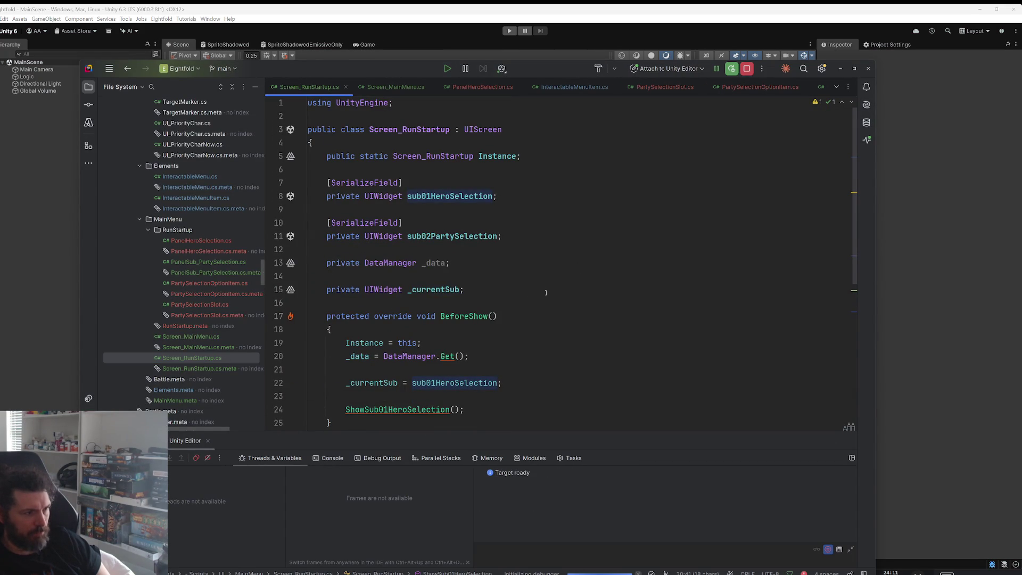
scroll(561, 291, down, 3)
click(279, 277)
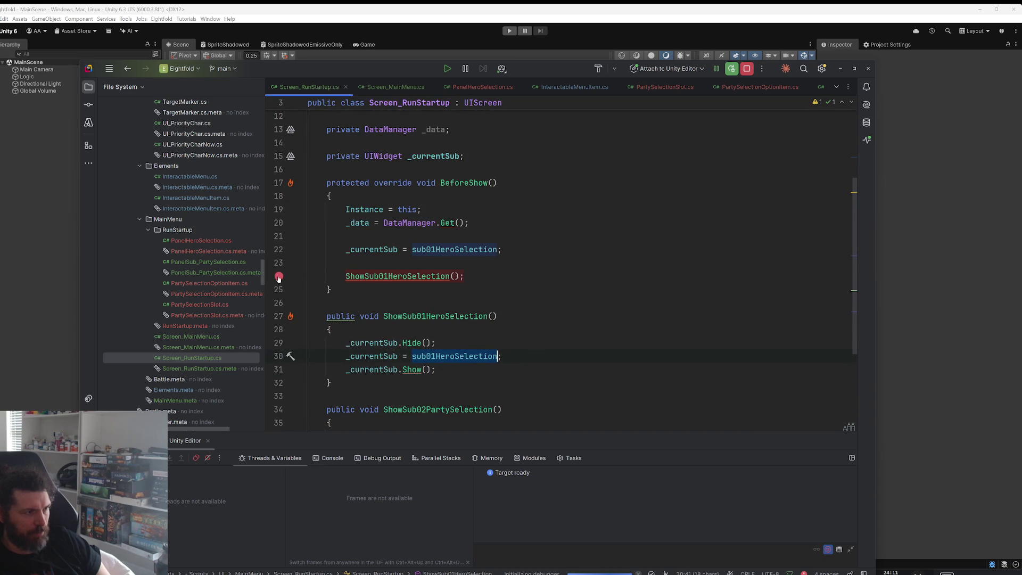
double_click(212, 262)
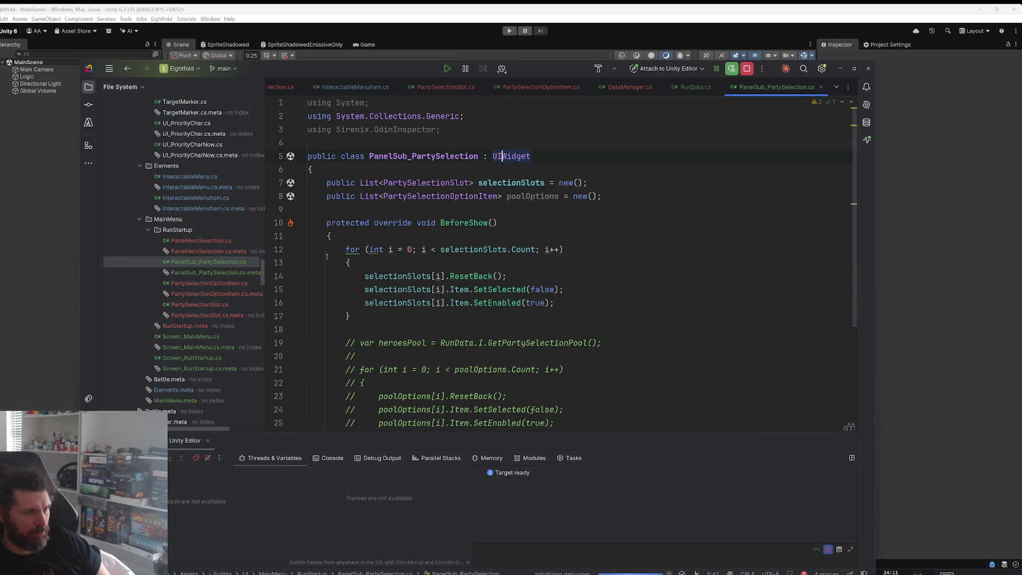
click(282, 253)
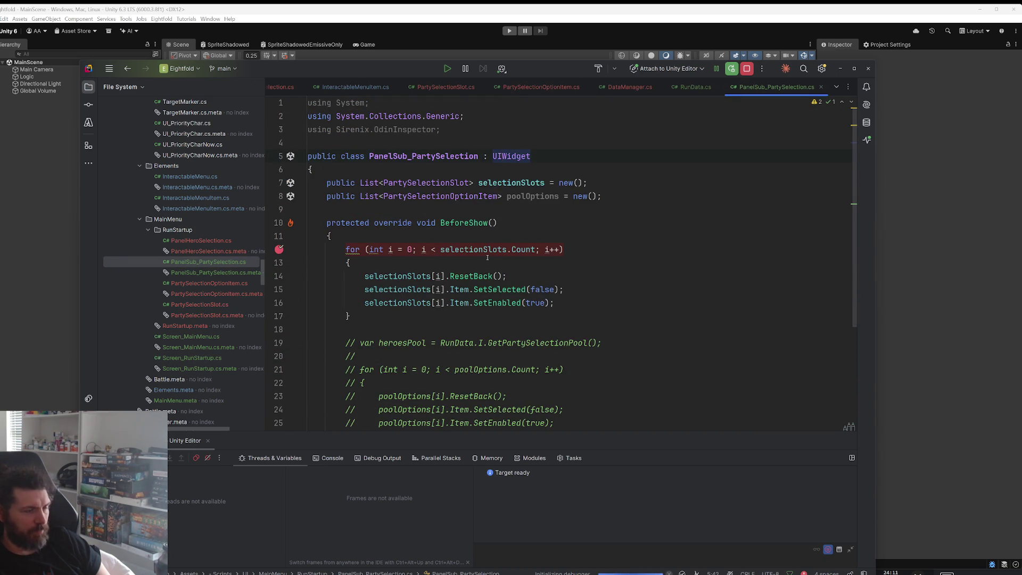
click(957, 278)
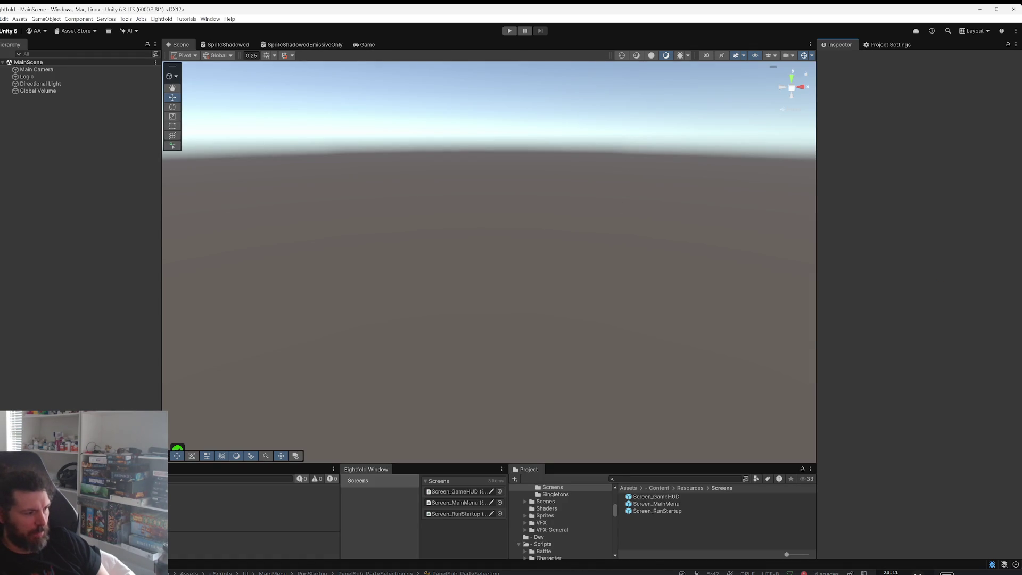
key(alt+Tab)
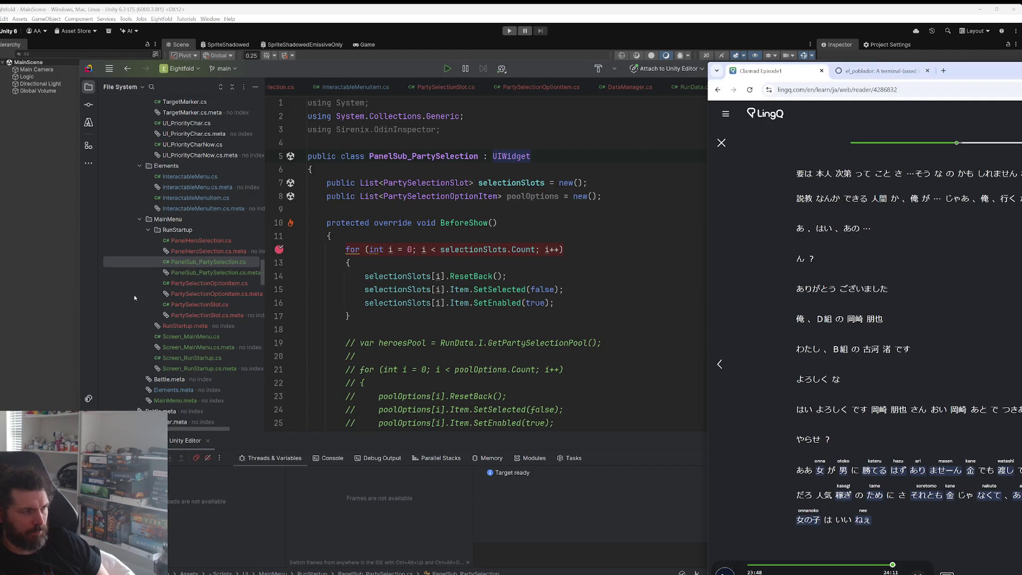
key(alt+Tab)
Step: Enter Play mode and start a run so Rider halts at the line-24 breakpoint
click(508, 32)
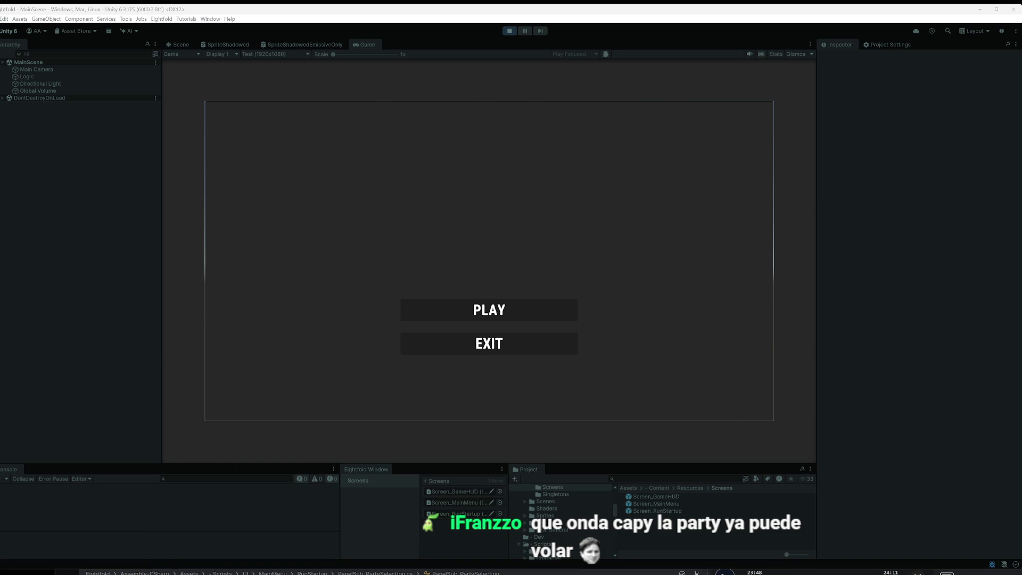
click(494, 312)
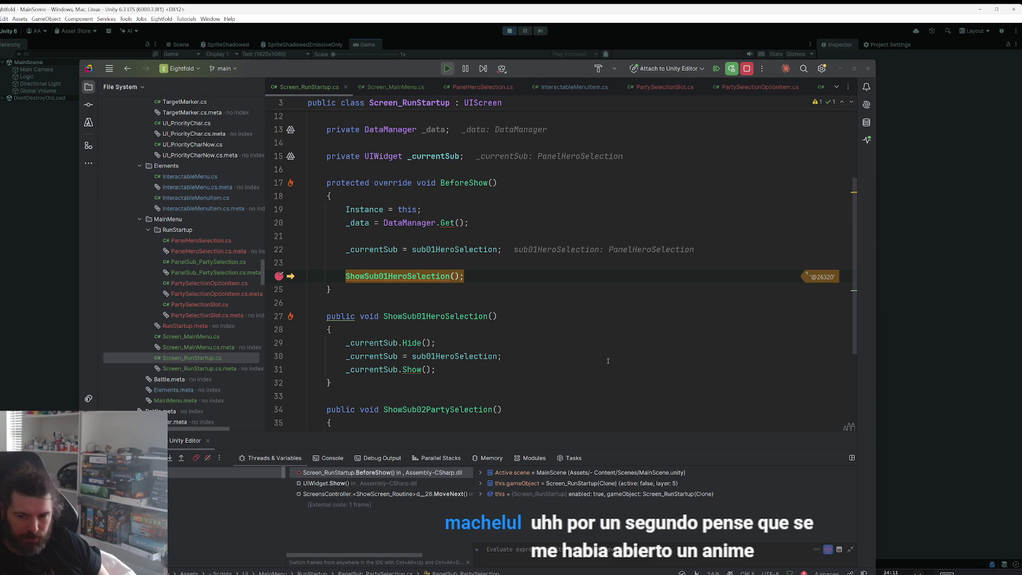
Step: Inspect sub02PartySelection, remove the line-24 breakpoint and resume execution with F5
scroll(591, 362, down, 2)
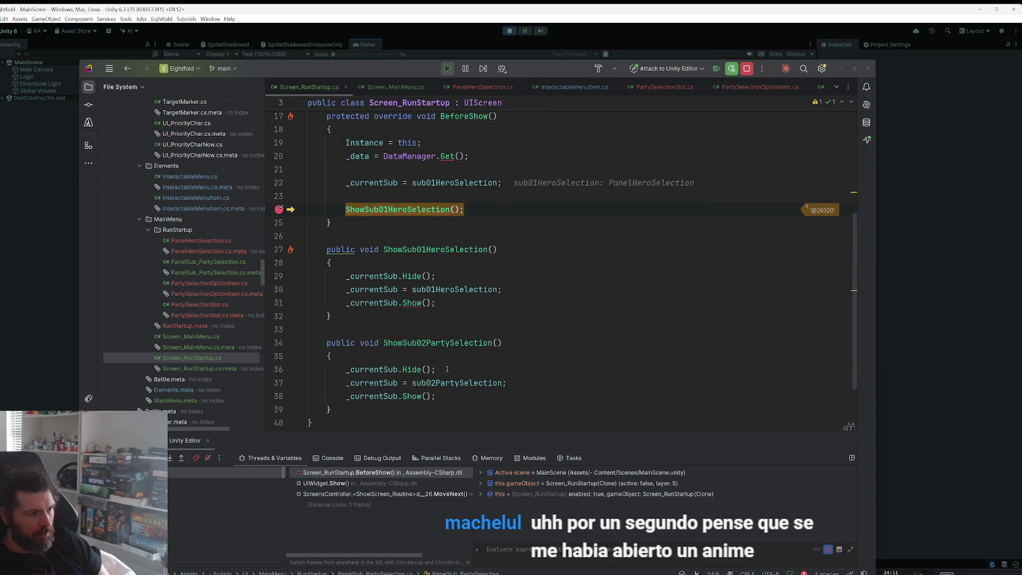
double_click(455, 385)
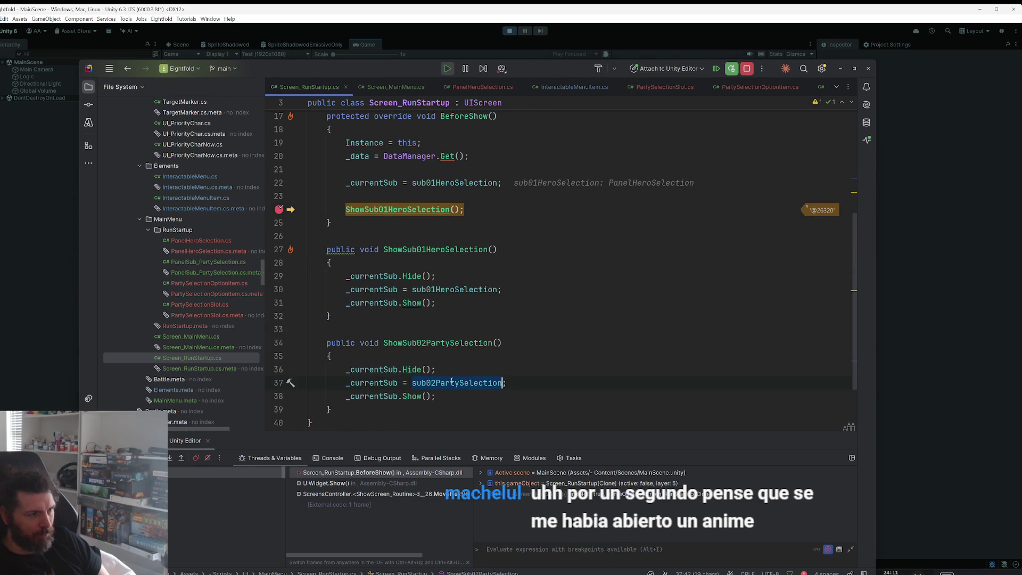
mouse_move(461, 386)
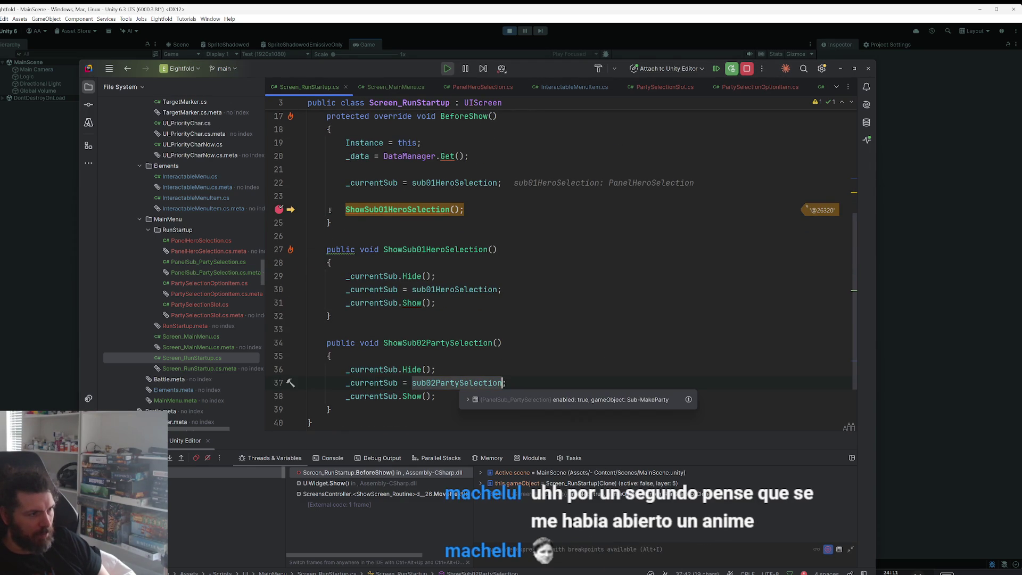
click(279, 209)
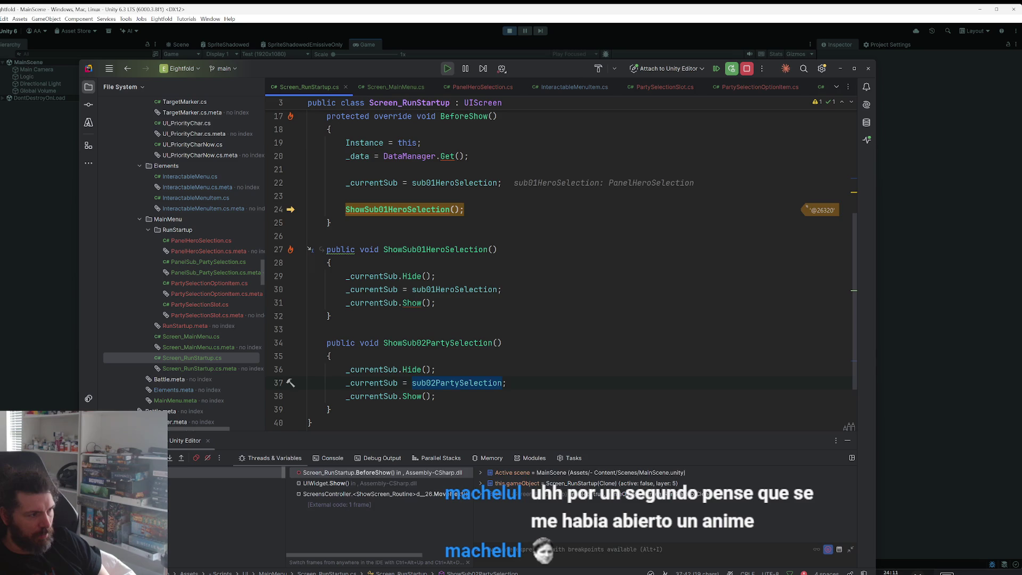
key(F5)
Step: Stop the Unity play session and return to the top of Screen_RunStartup.cs
key(alt+Tab)
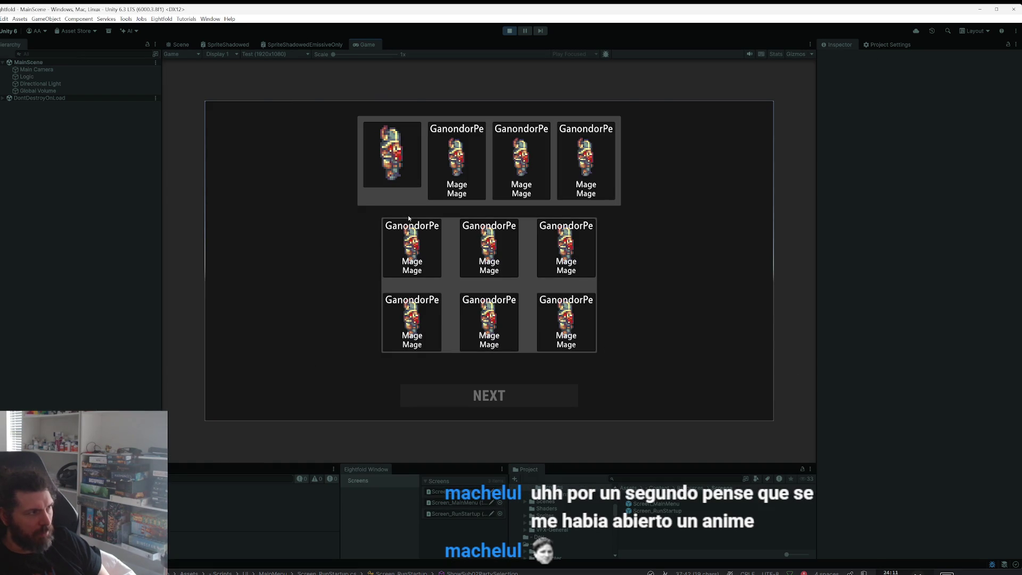
click(510, 31)
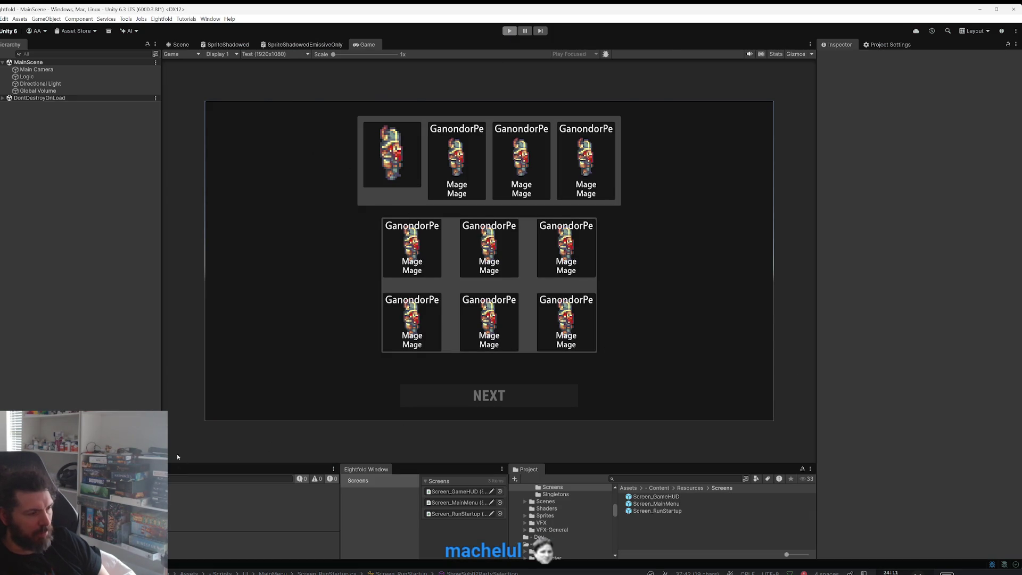
key(alt+Tab)
scroll(609, 330, up, 5)
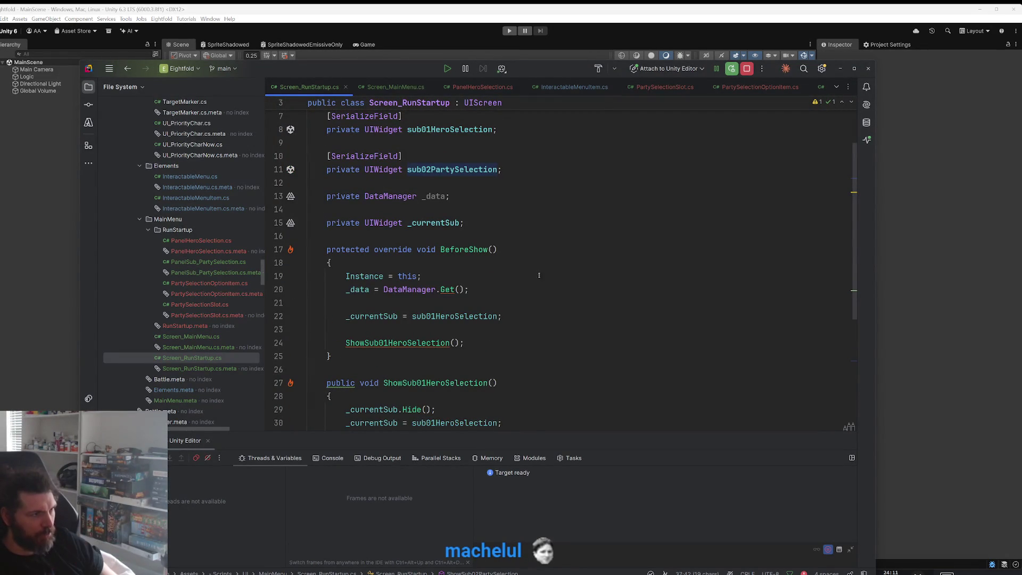
Step: Insert sub01HeroSelection.Hide(); at the start of BeforeShow
scroll(500, 238, down, 2)
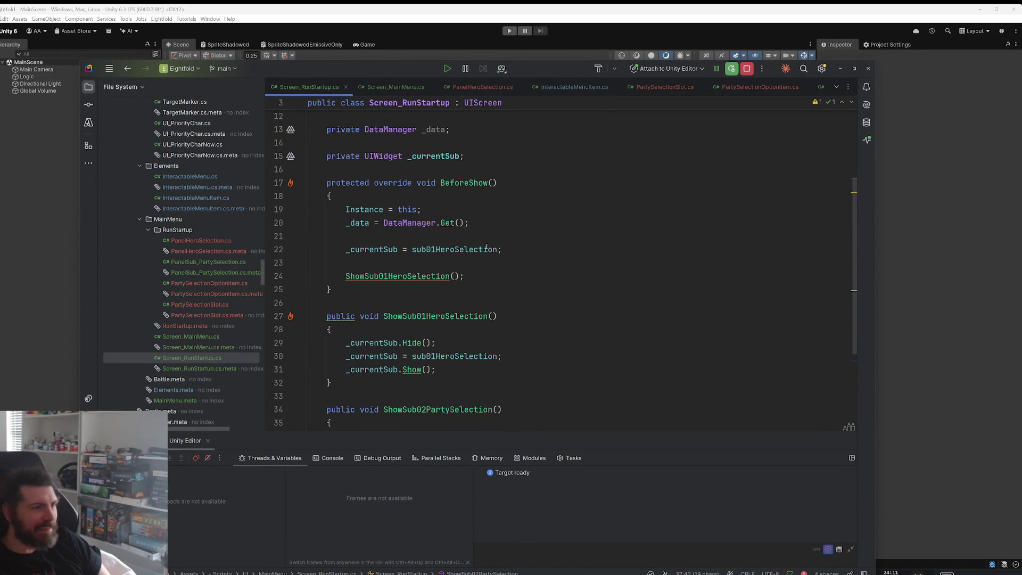
scroll(461, 234, up, 2)
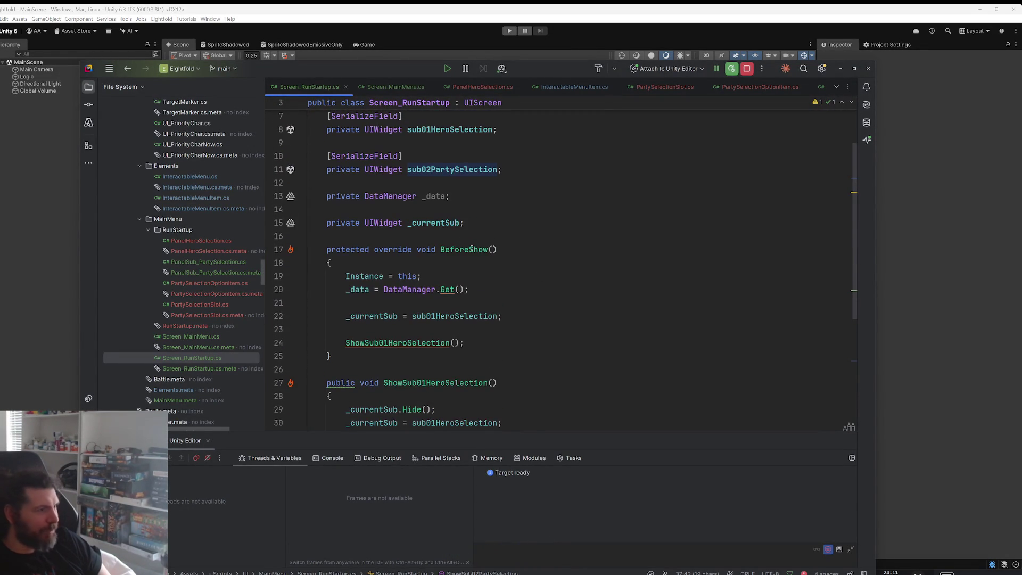
click(465, 133)
click(522, 306)
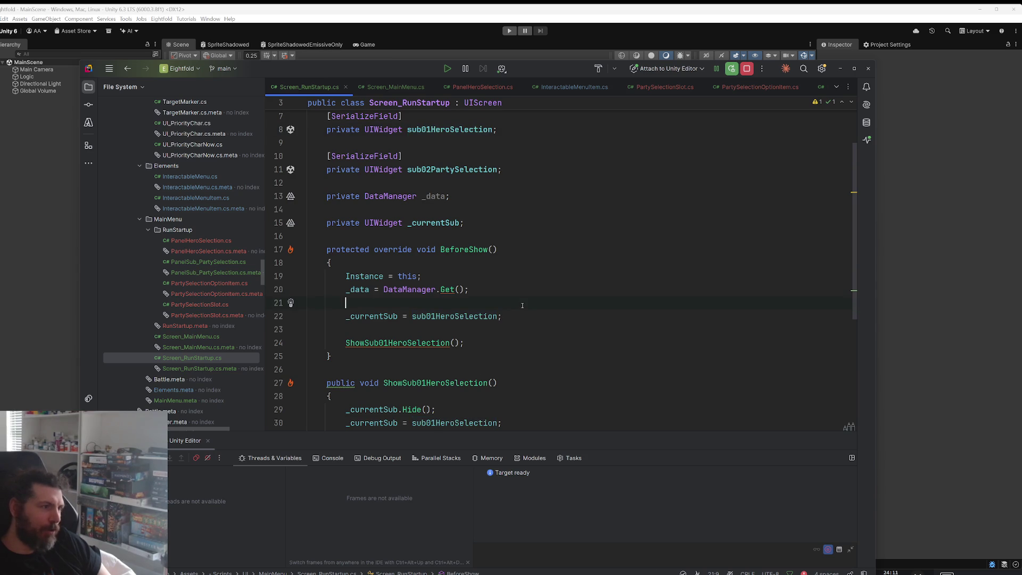
key(Return)
key(Return)
key(Up)
text(sub01HeroSelection.hi)
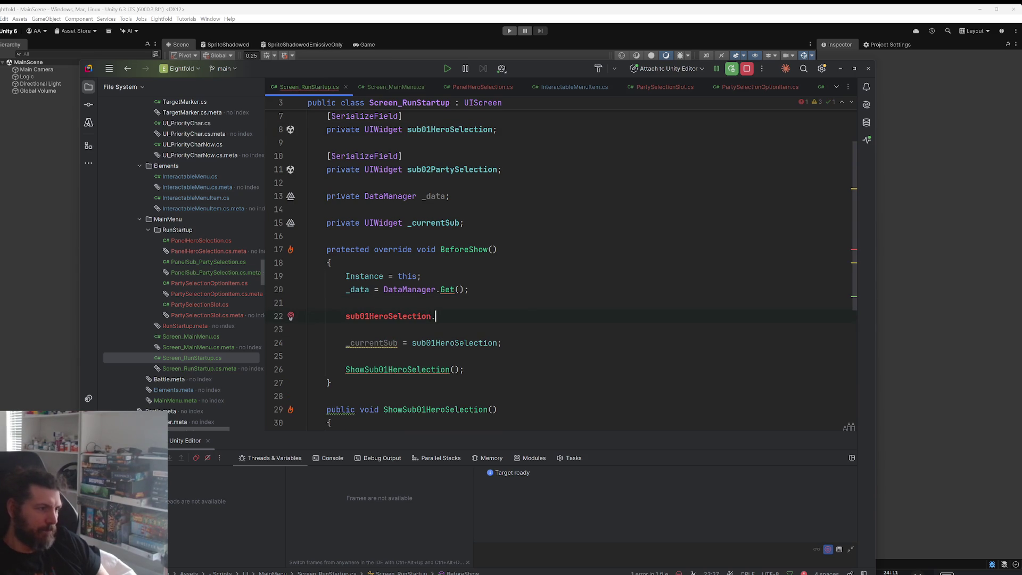
key(Return)
Step: Add sub02PartySelection.Hide(); on the next line and switch to Unity to recompile
key(Return)
text(su)
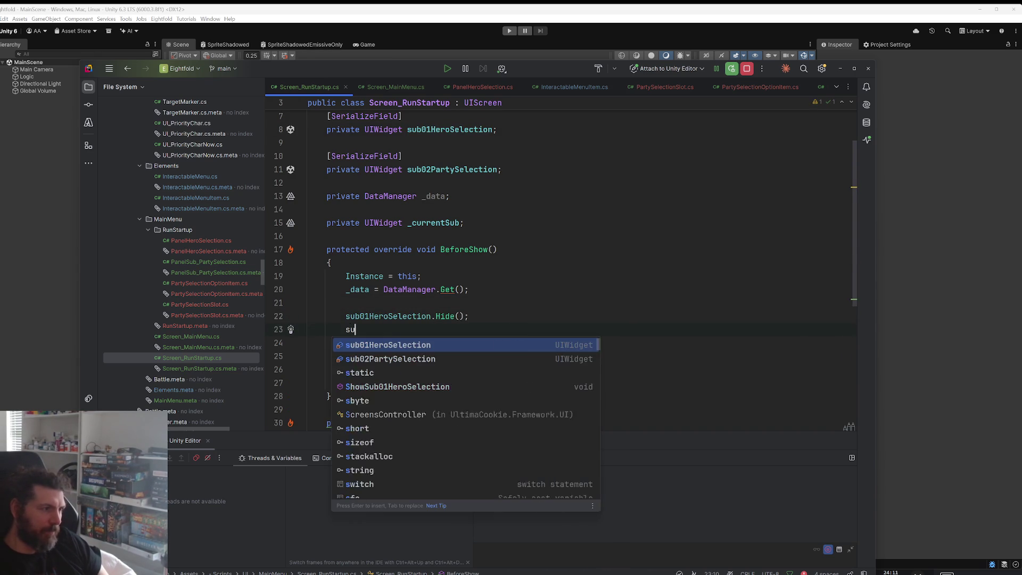
key(Down)
key(Return)
text(.hi)
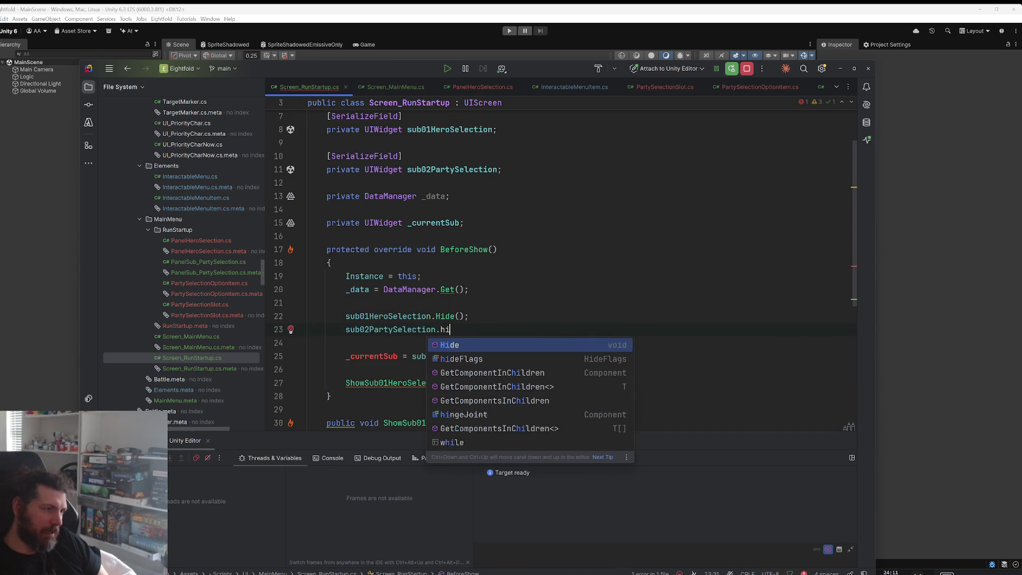
key(Return)
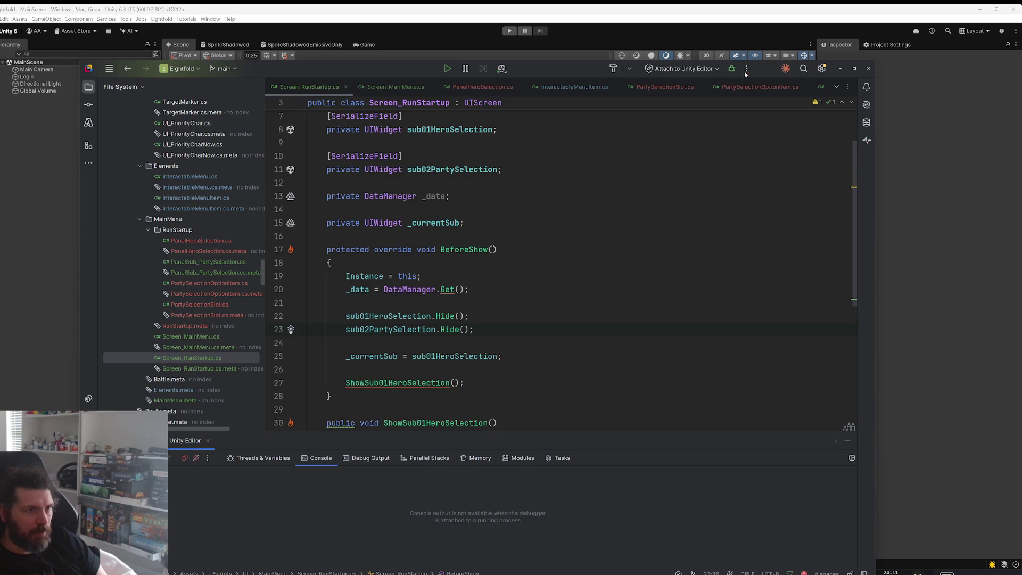
click(933, 247)
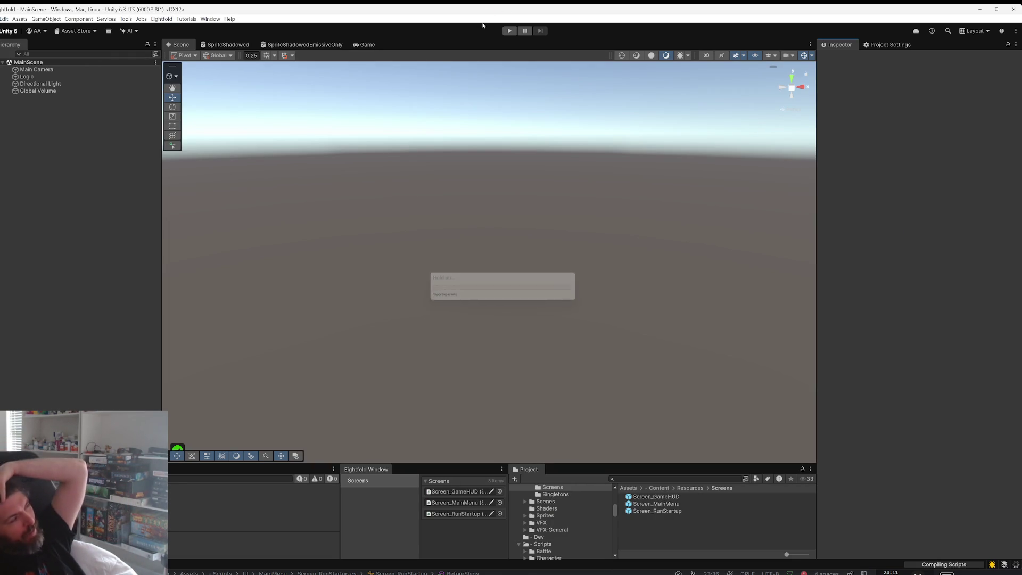
Step: Play-test a new run, picking Stroustrup with Monk secondary job, and continue to party selection
click(512, 30)
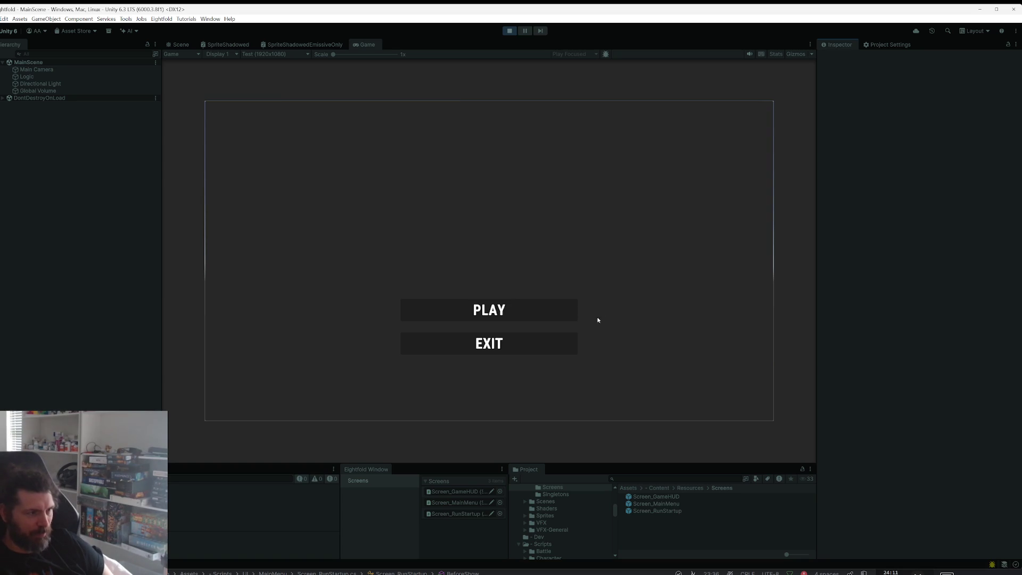
click(567, 315)
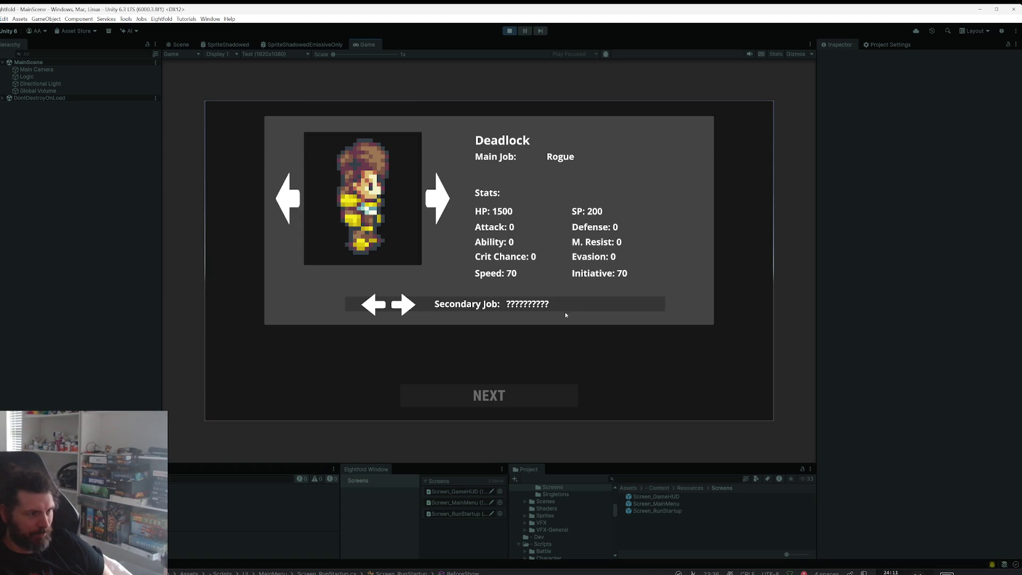
click(446, 214)
click(447, 214)
click(446, 214)
click(404, 308)
click(404, 309)
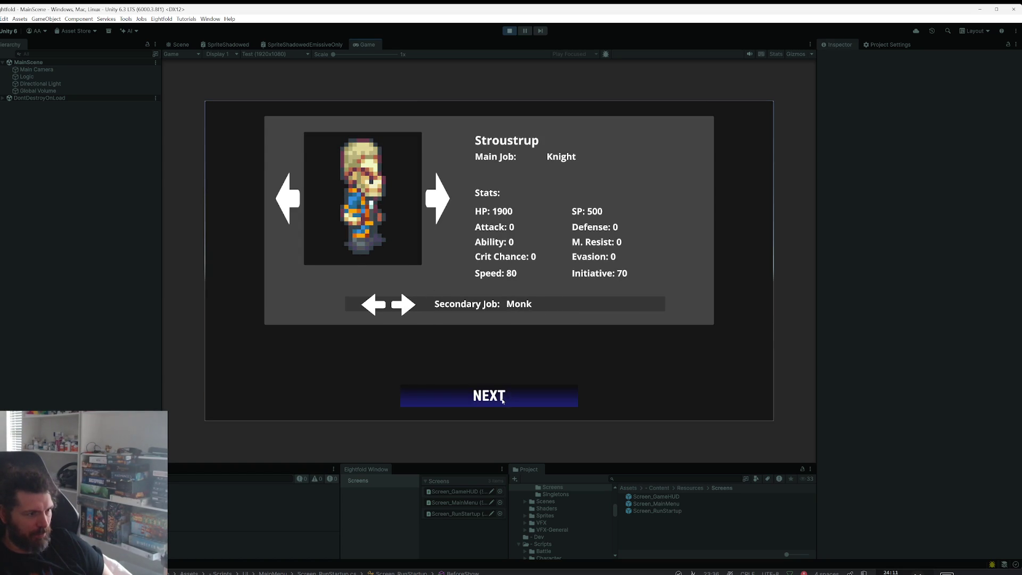
click(503, 401)
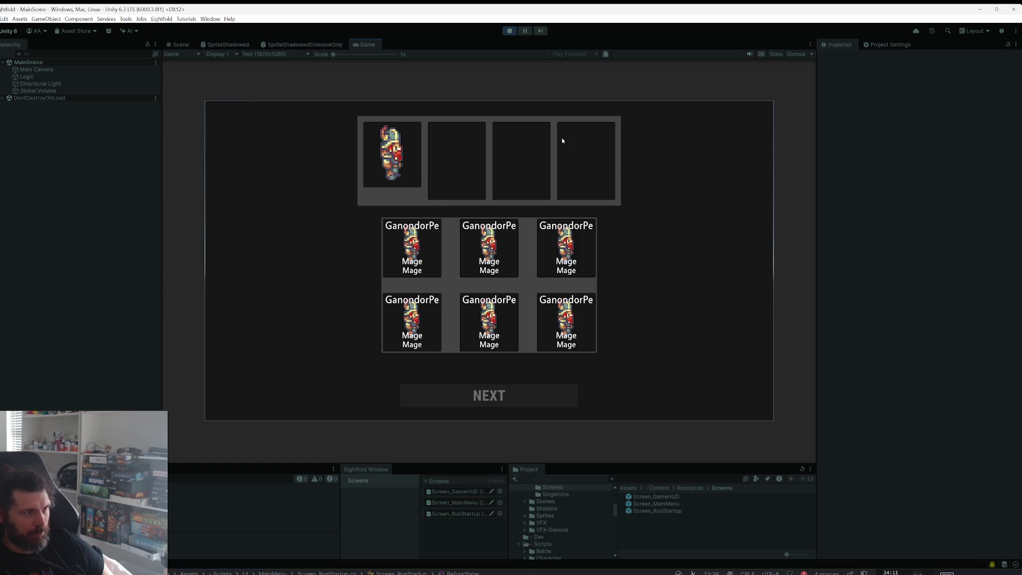
Step: Stop Play mode and return to Screen_RunStartup.cs in Rider
click(509, 31)
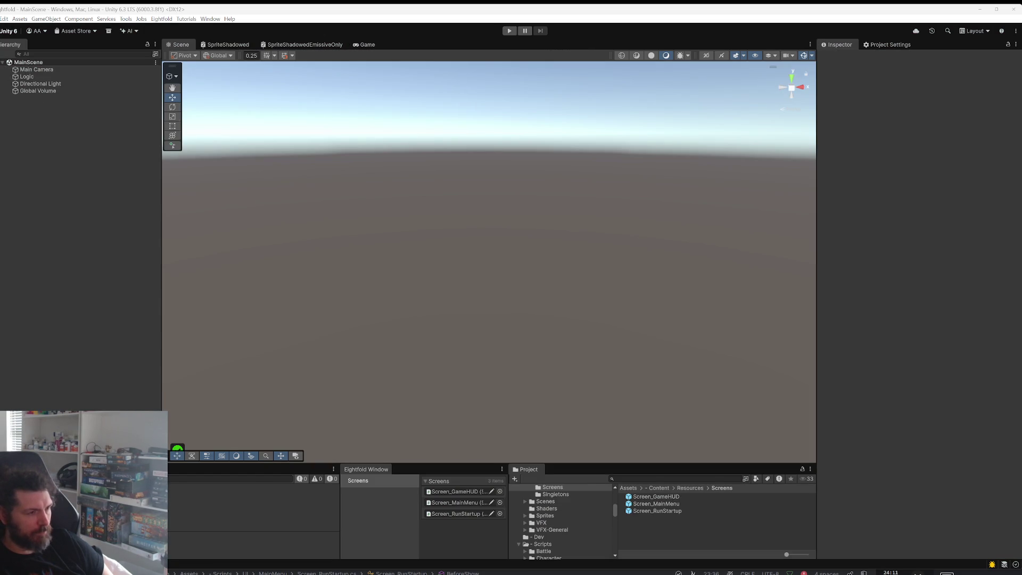
key(alt+Tab)
scroll(497, 286, up, 2)
scroll(479, 288, down, 4)
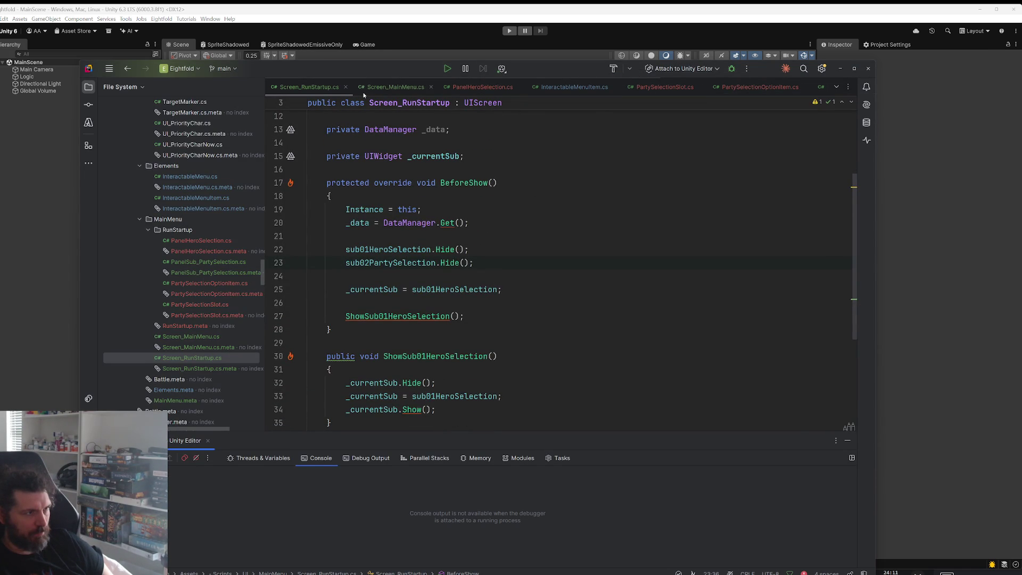
Step: Uncomment the heroesPool and poolOptions block (lines 19–30) in PanelSub_PartySelection.cs
double_click(218, 262)
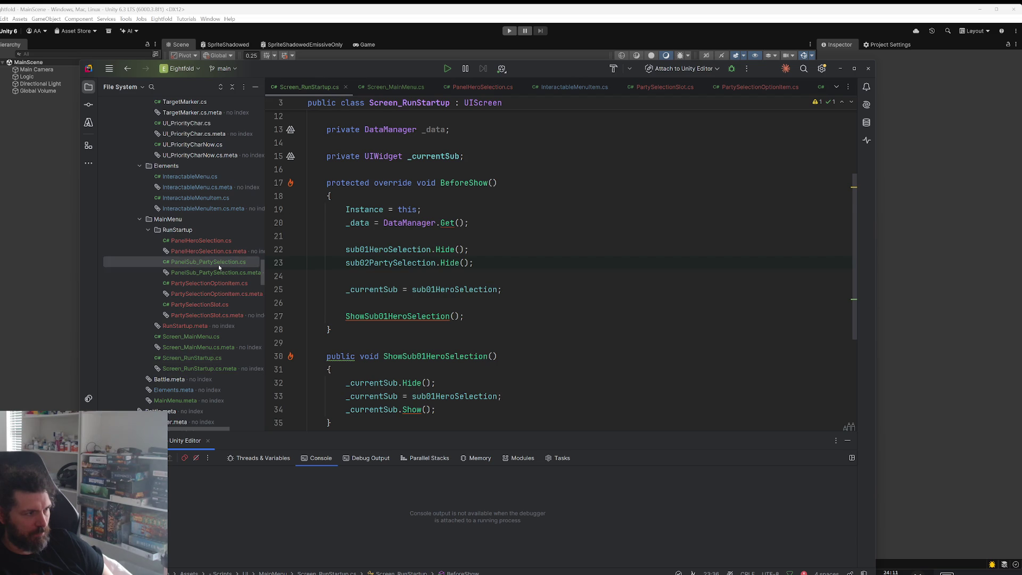
scroll(553, 261, down, 4)
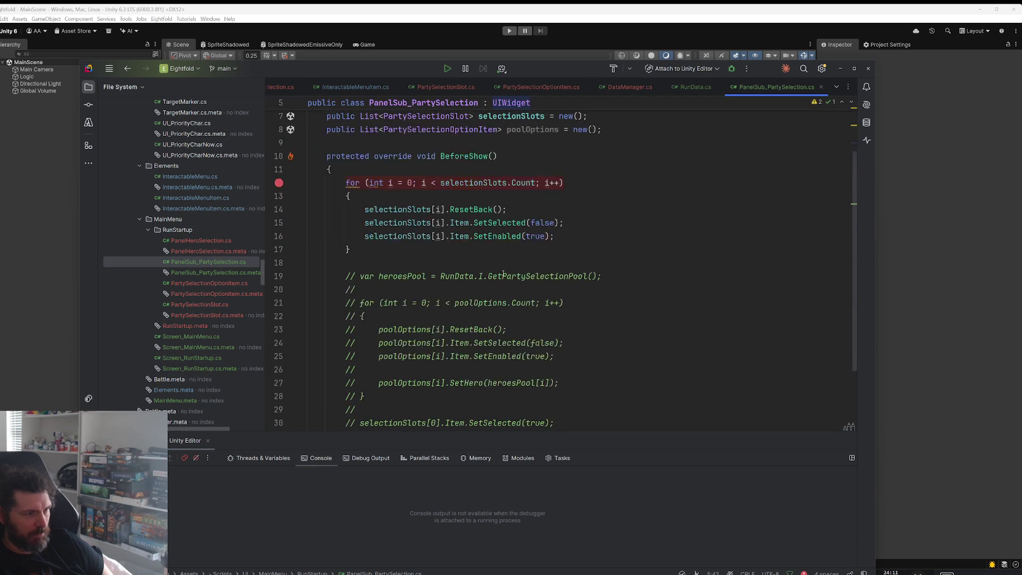
mouse_move(554, 331)
mouse_down()
mouse_move(360, 264)
mouse_move(345, 184)
mouse_up()
key(ctrl+slash)
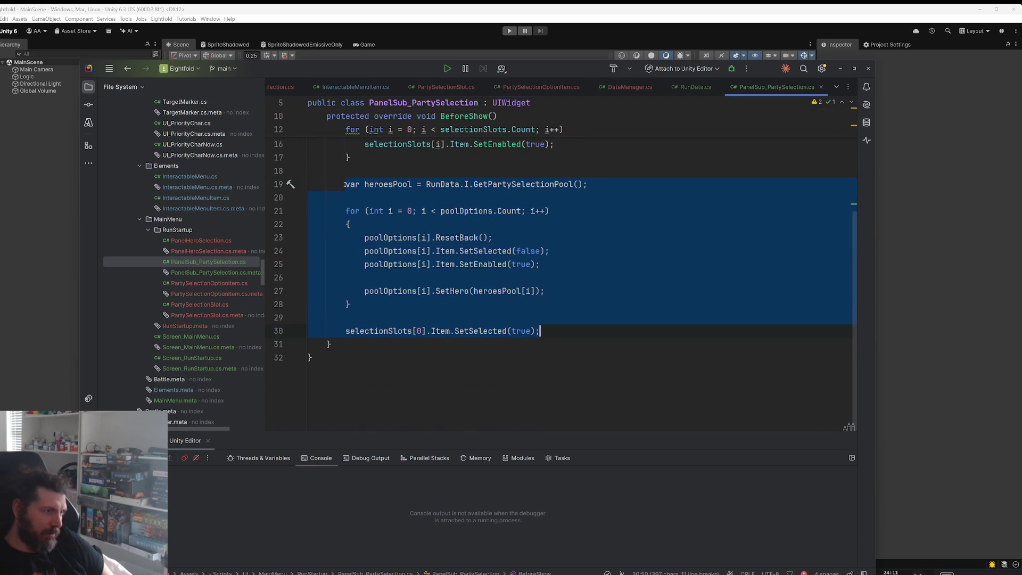
click(591, 264)
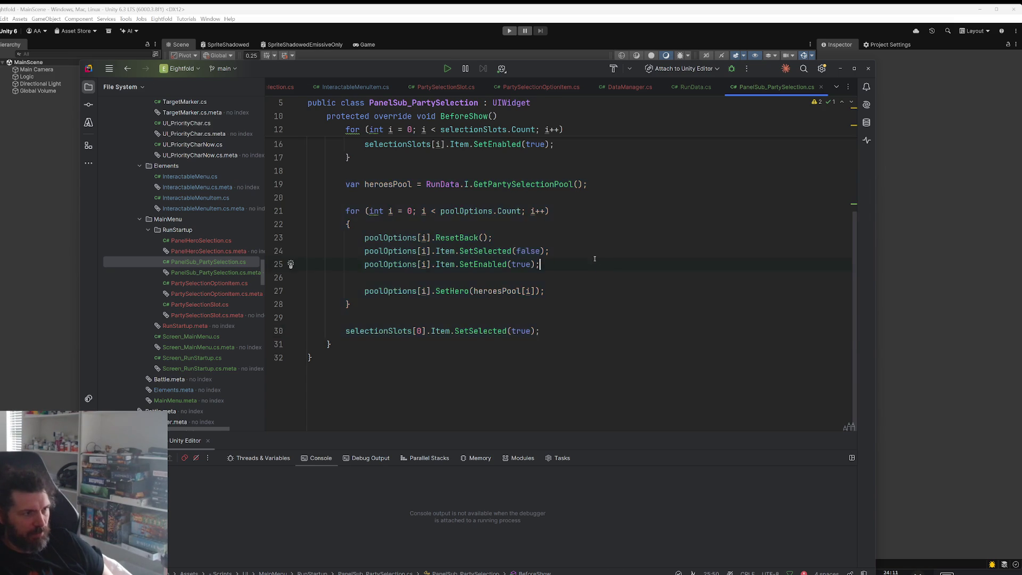
Step: Jump to the GetPartySelectionPool definition in RunData.cs
ctrl+scroll(535, 197, up, 2)
ctrl+click(531, 192)
ctrl+scroll(528, 245, down, 4)
ctrl+scroll(529, 246, up, 1)
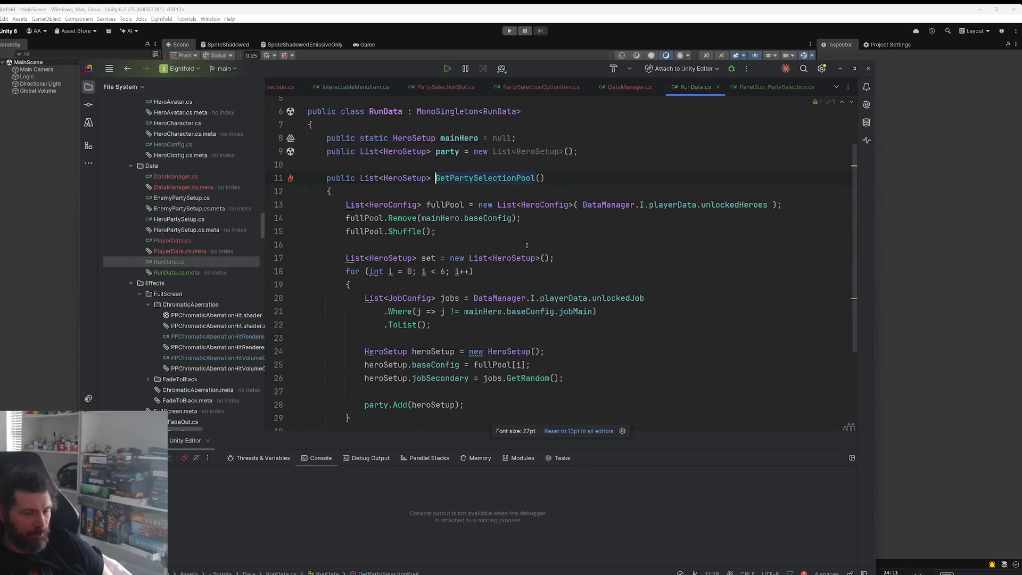
Step: Review GetPartySelectionPool's fullPool setup: unlockedHeroes, removing the main hero, and Shuffle
double_click(447, 205)
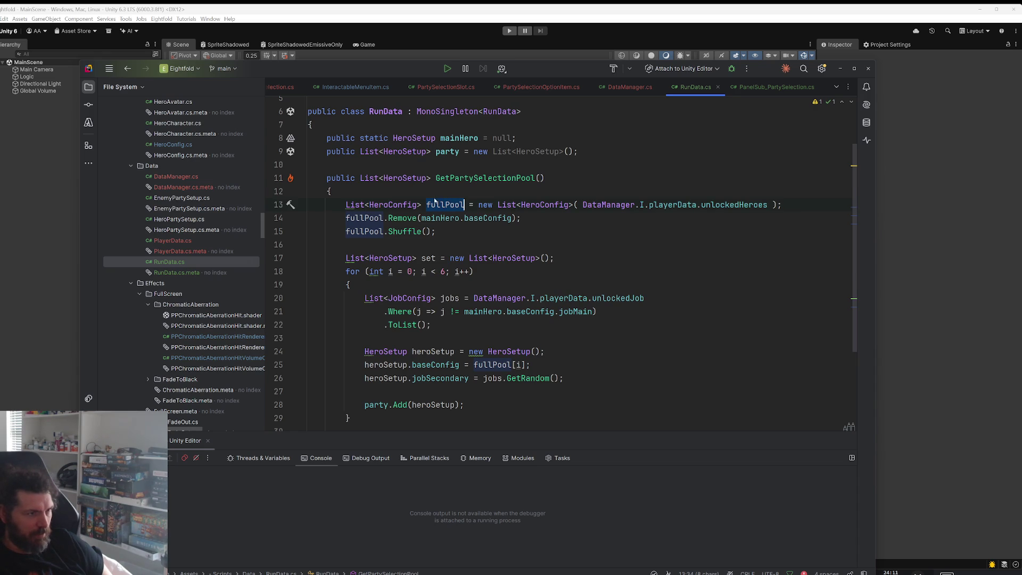
double_click(708, 207)
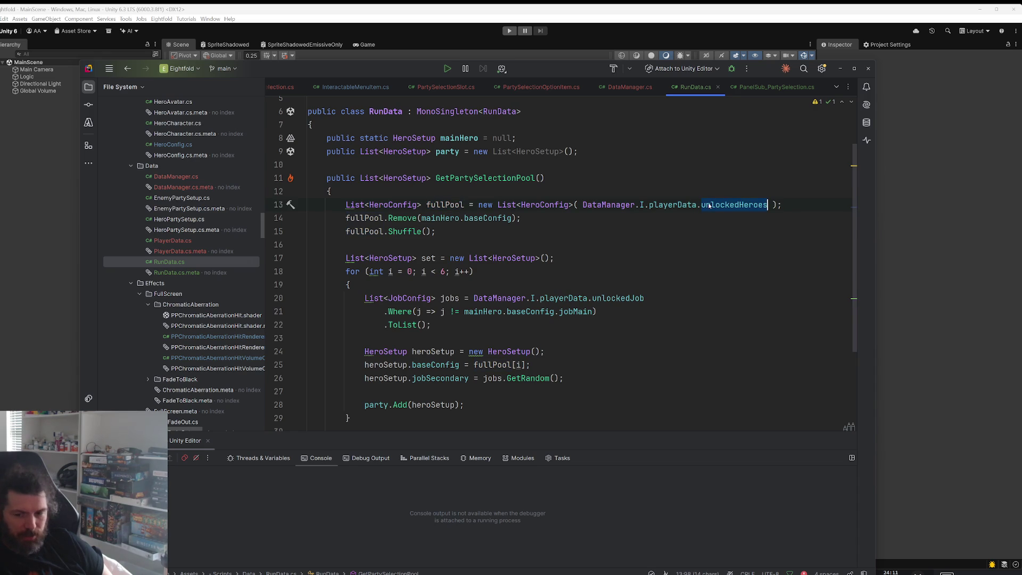
mouse_move(691, 199)
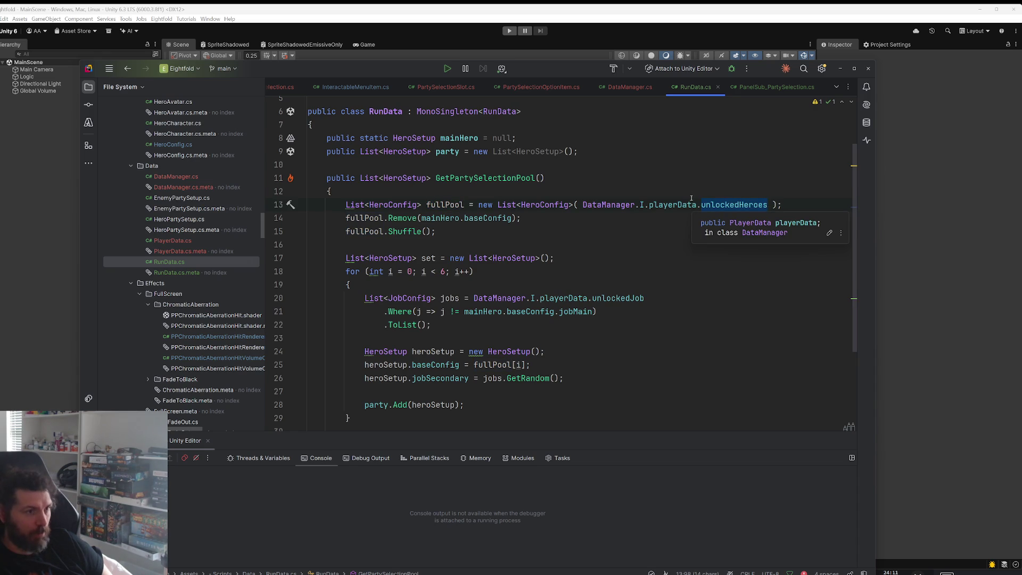
double_click(398, 218)
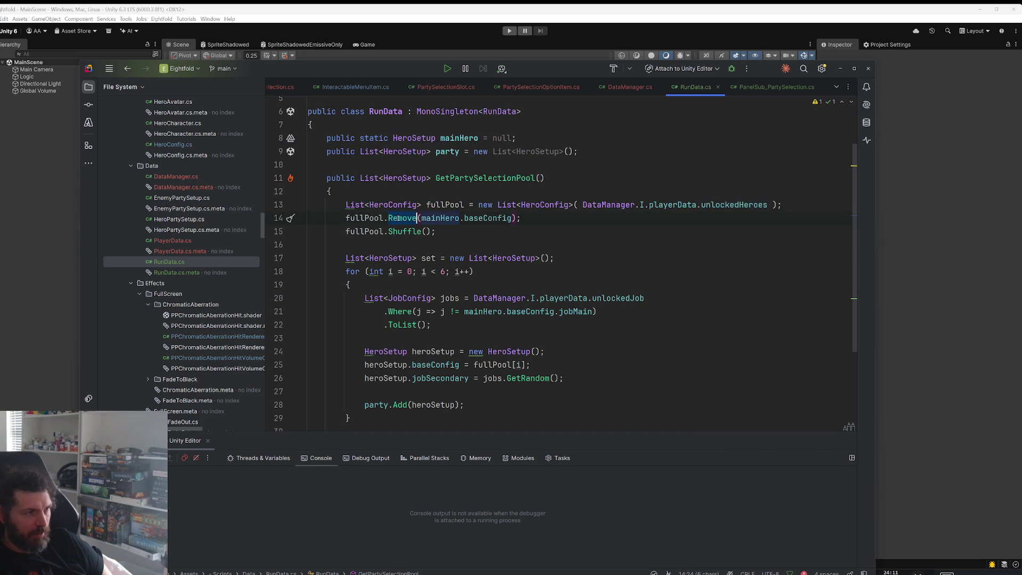
double_click(488, 219)
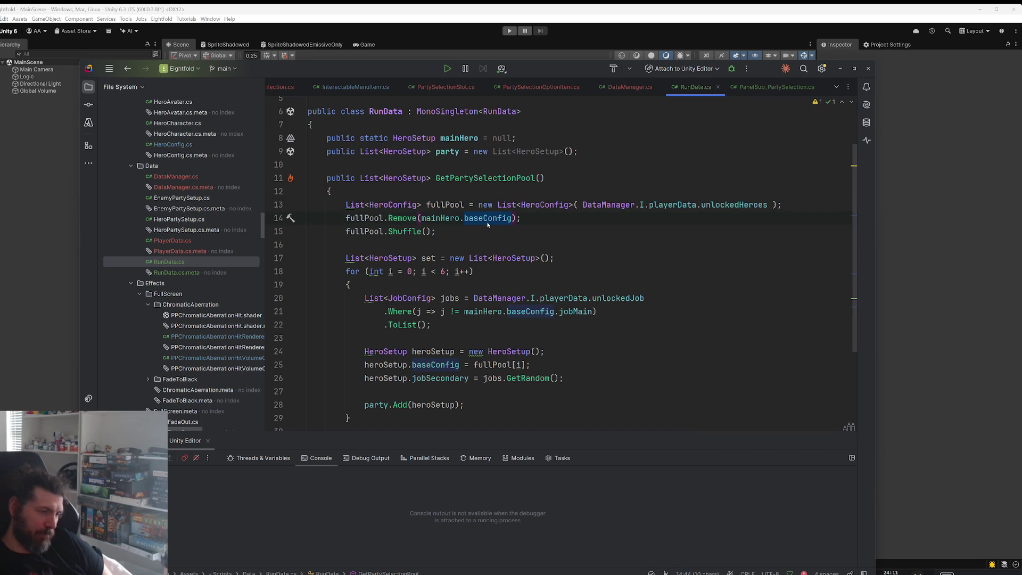
double_click(410, 232)
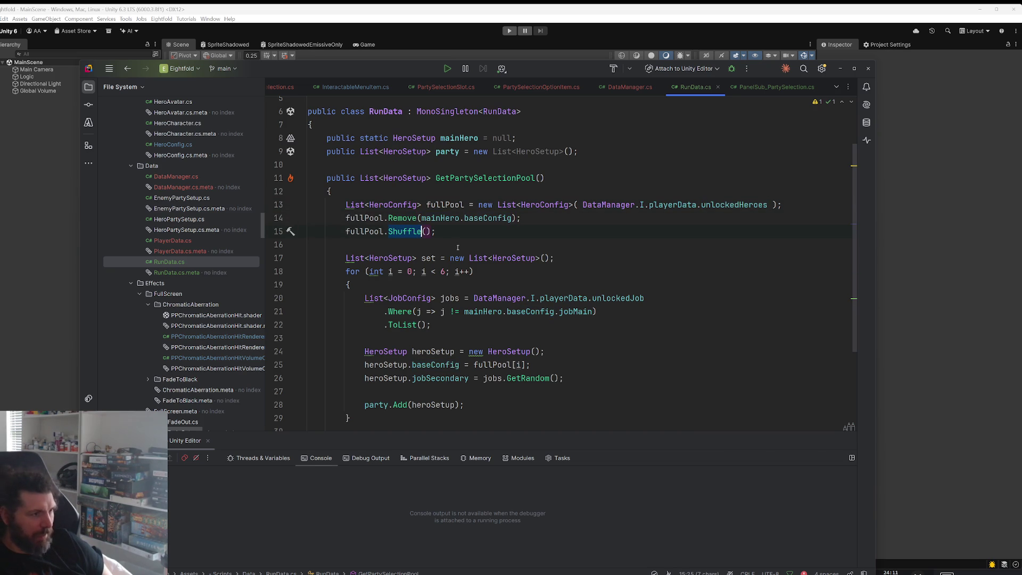
scroll(458, 248, down, 3)
scroll(403, 238, up, 2)
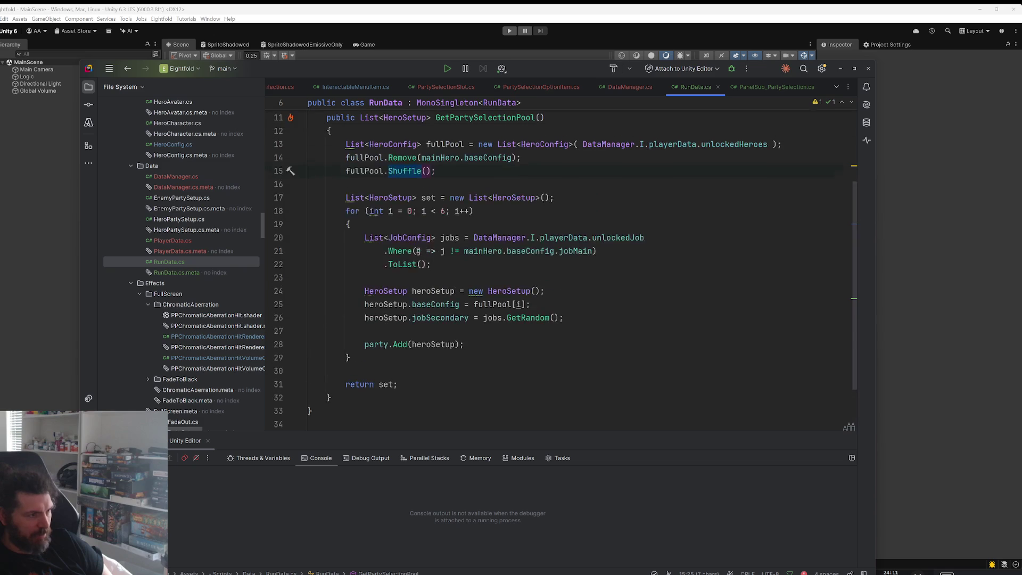
scroll(413, 237, up, 1)
Step: Examine the HeroSetup creation, its baseConfig assignment and the job-filtering lines 20–22
double_click(392, 292)
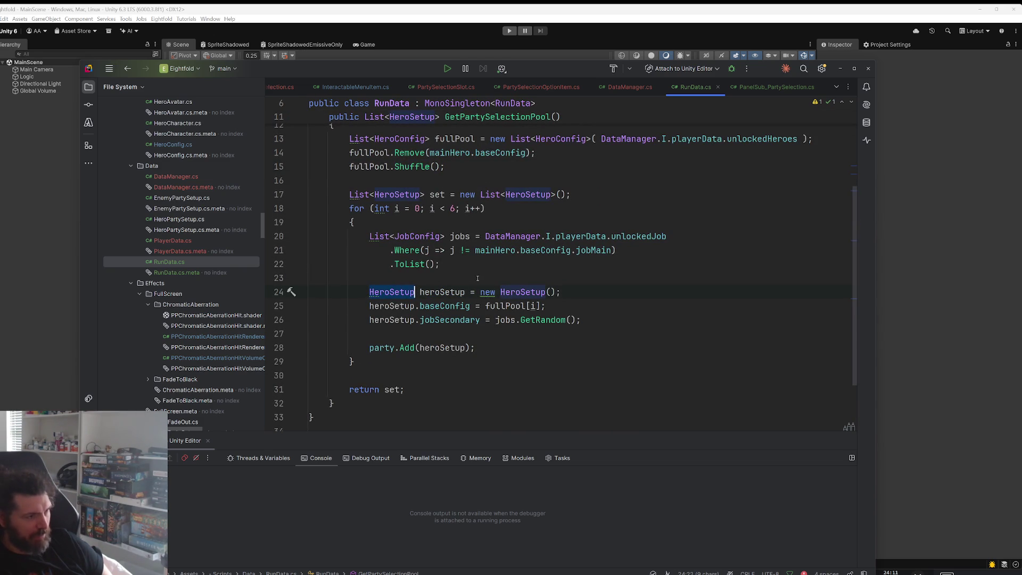
key(Down)
key(End)
key(shift+Home)
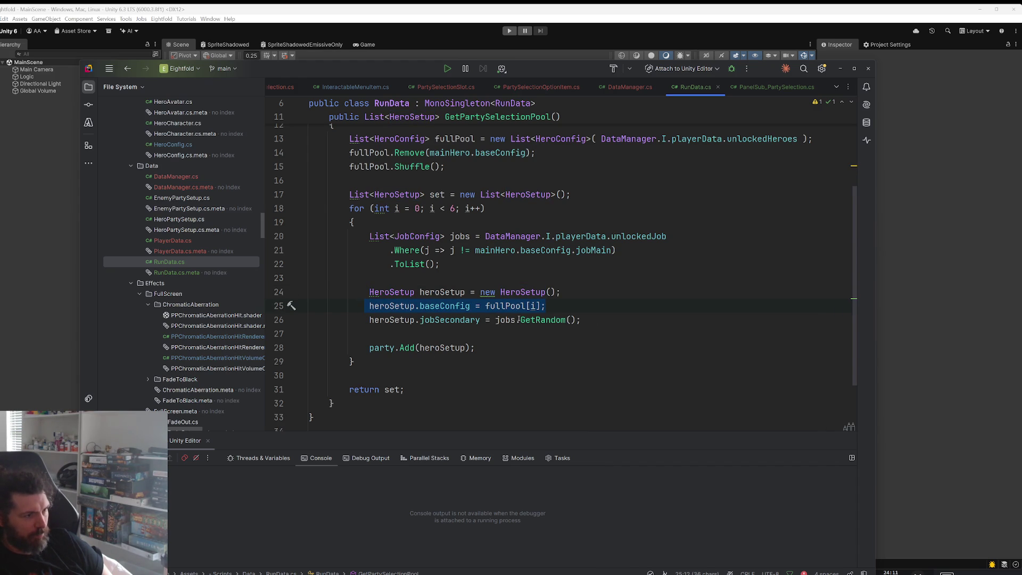
key(Up)
key(Up)
key(Up)
key(End)
key(shift+Up)
key(shift+Up)
key(shift+Home)
scroll(557, 291, up, 2)
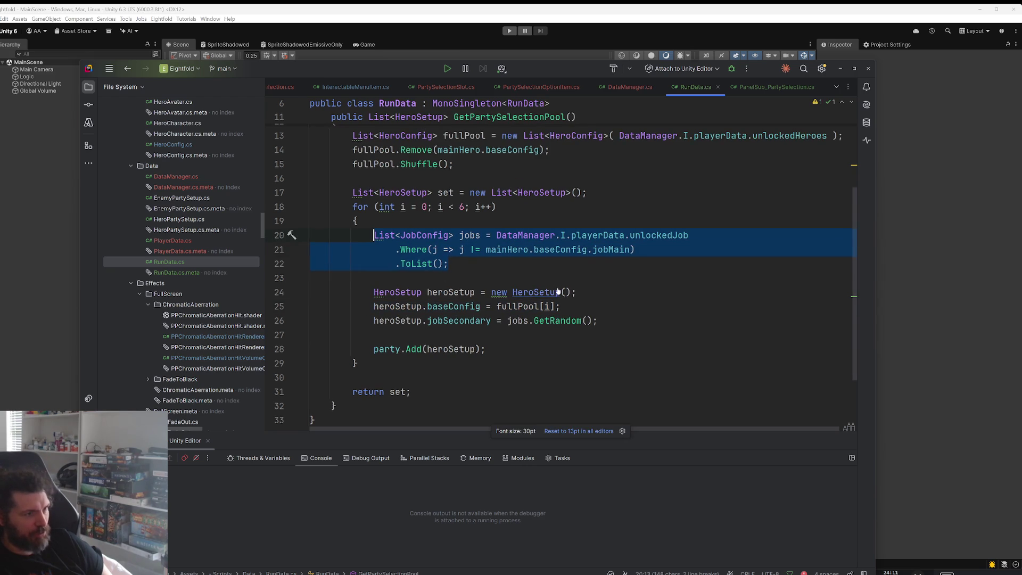
Step: Reformat the jobs query with Ctrl+Alt+L and locate mainHero in its filter
click(479, 266)
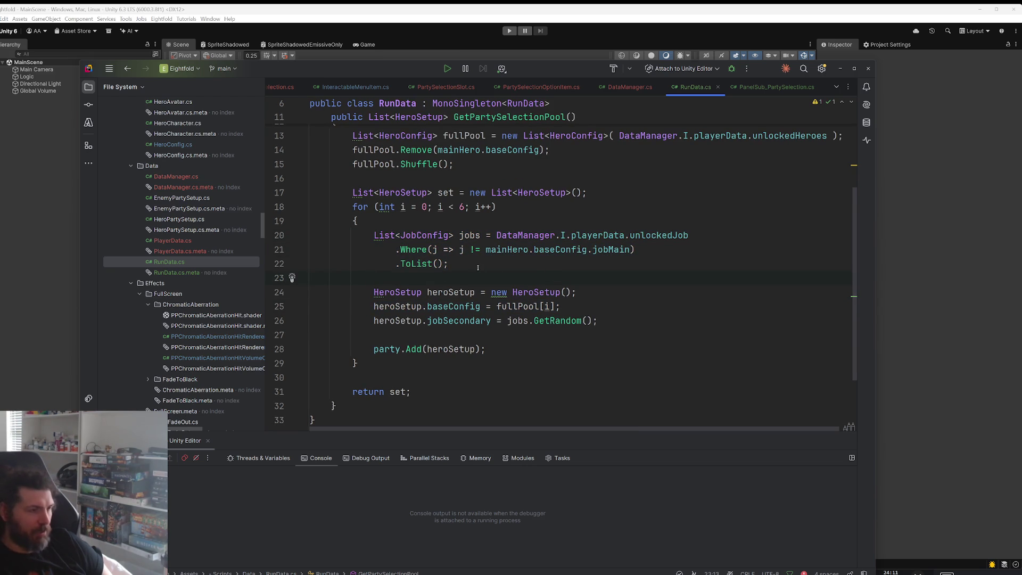
shift+click(396, 249)
key(shift+Up)
key(shift+Home)
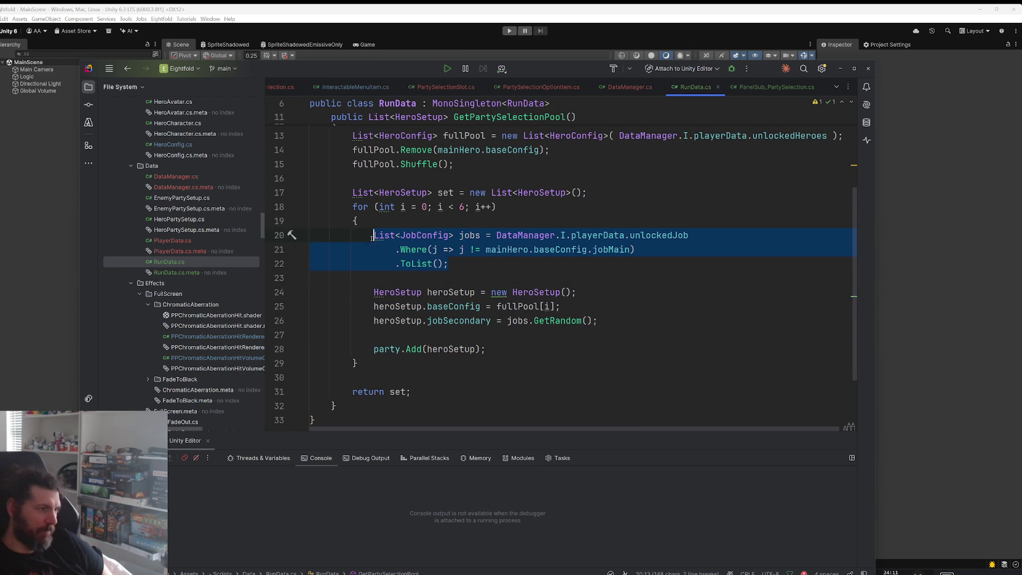
key(ctrl+alt+l)
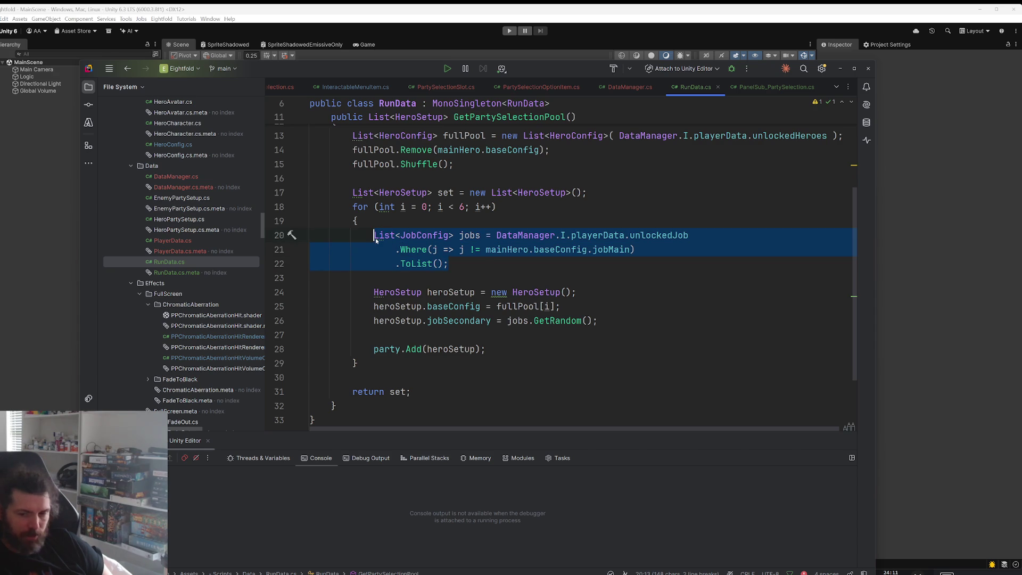
mouse_move(377, 242)
click(358, 263)
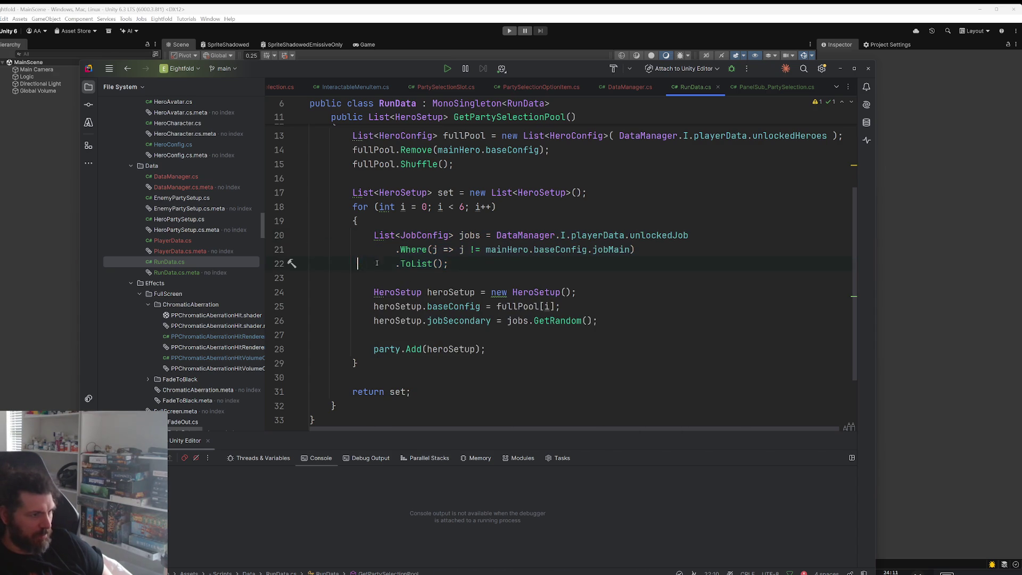
drag(608, 329, 292, 321)
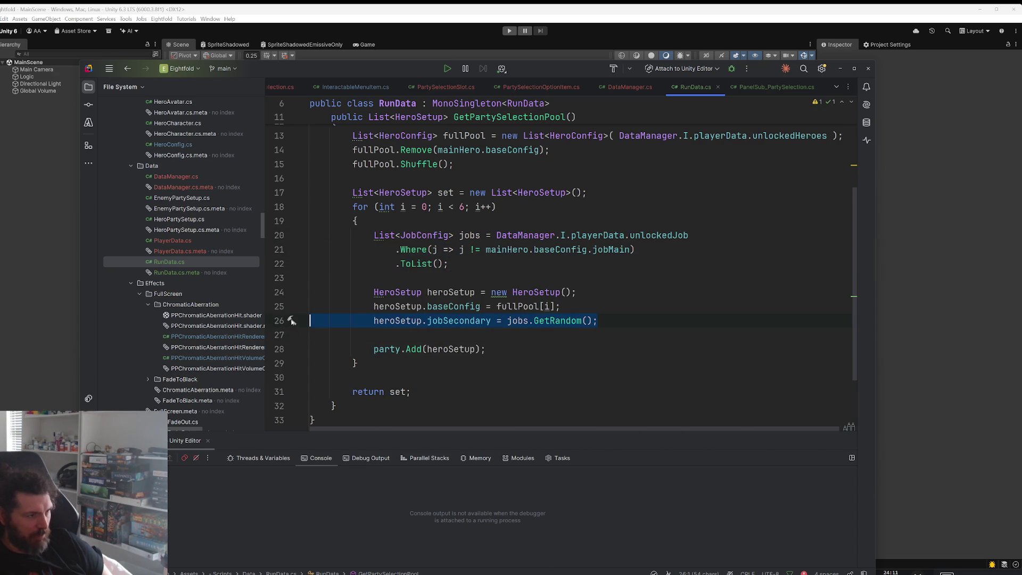
mouse_move(450, 264)
mouse_down()
mouse_move(281, 234)
mouse_move(275, 243)
mouse_move(287, 248)
mouse_up()
double_click(506, 250)
scroll(692, 283, up, 4)
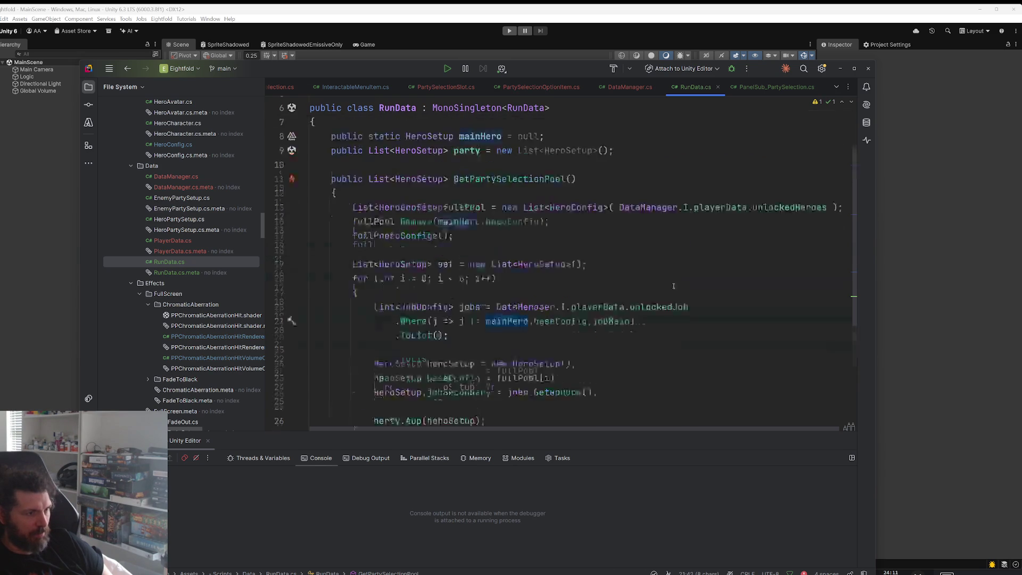
scroll(575, 293, down, 2)
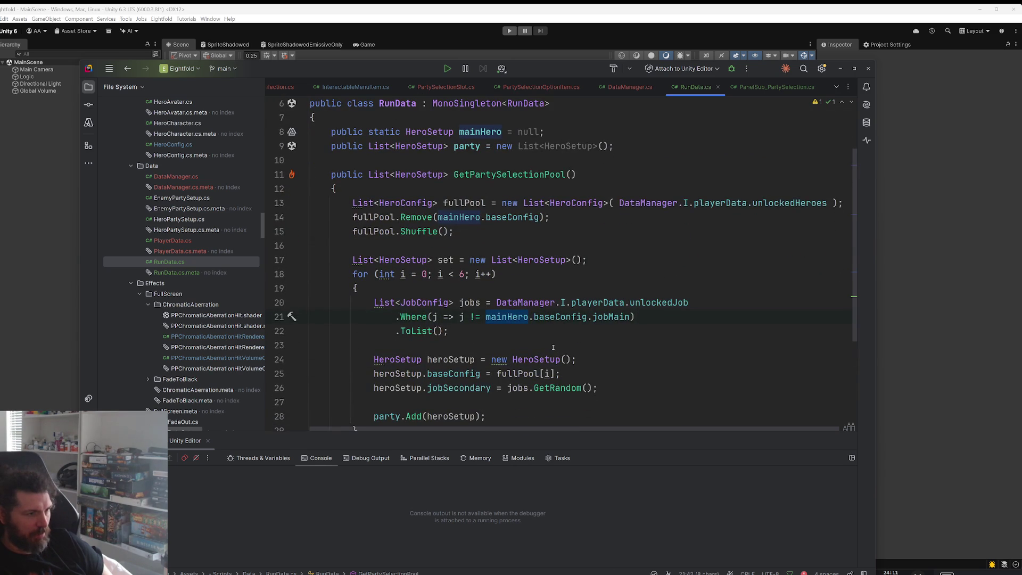
Step: Replace mainHero.baseConfig with fullPool[i] in the jobMain filter, removing the double dot, then recompile
drag(556, 374, 497, 373)
key(ctrl+c)
double_click(509, 316)
key(ctrl+v)
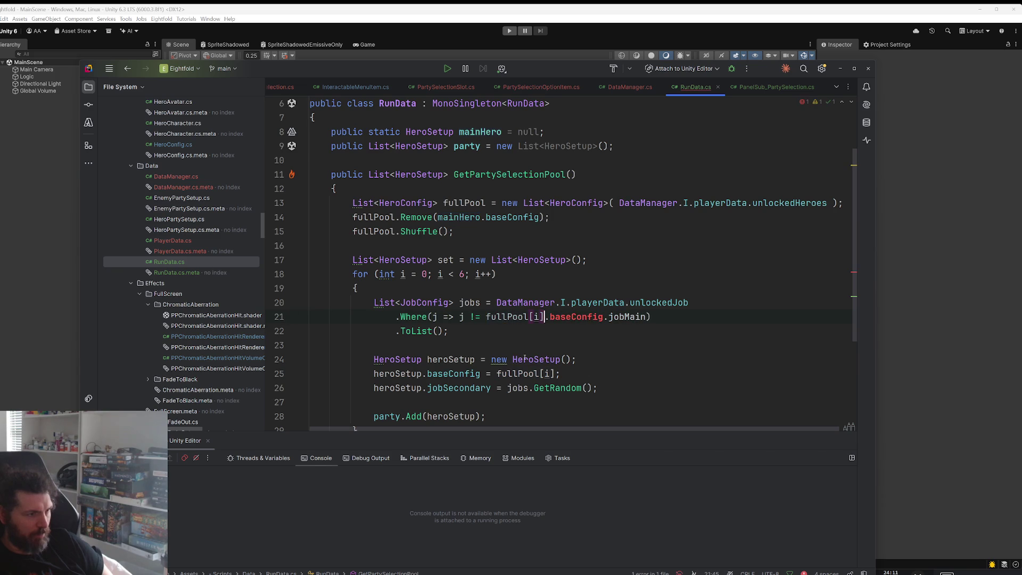
double_click(573, 317)
key(BackSpace)
key(Escape)
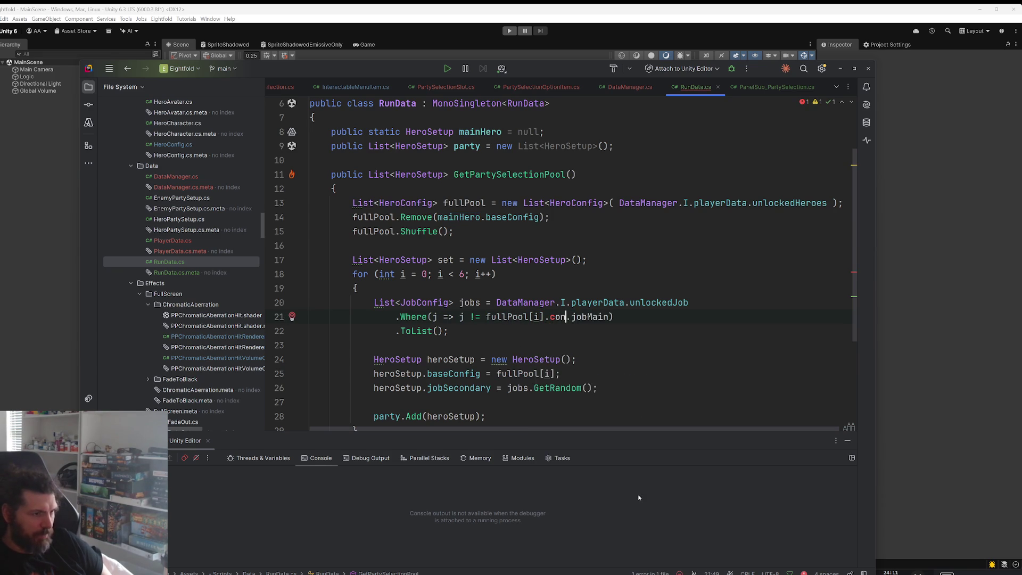
key(ctrl+space)
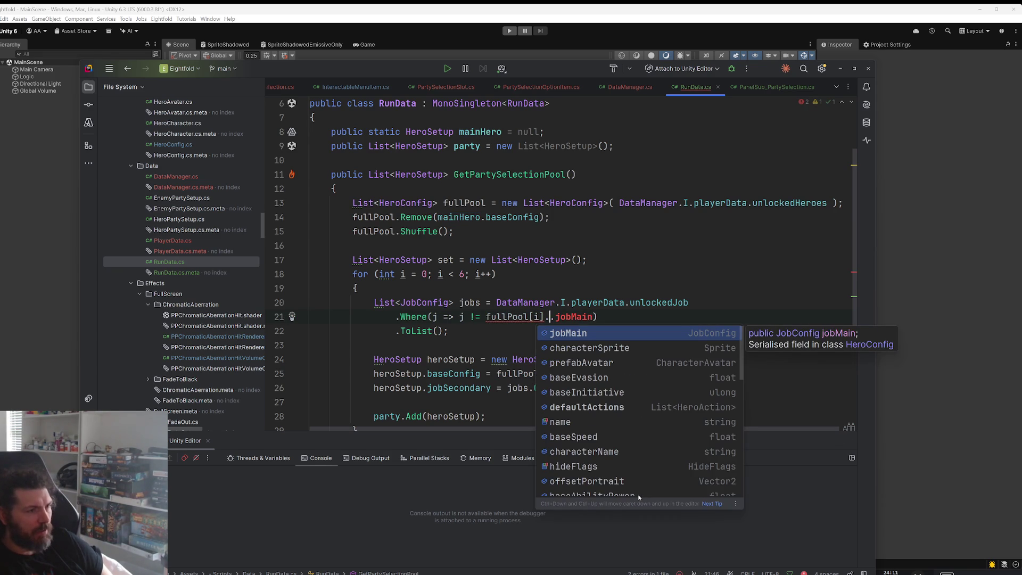
key(Escape)
key(Delete)
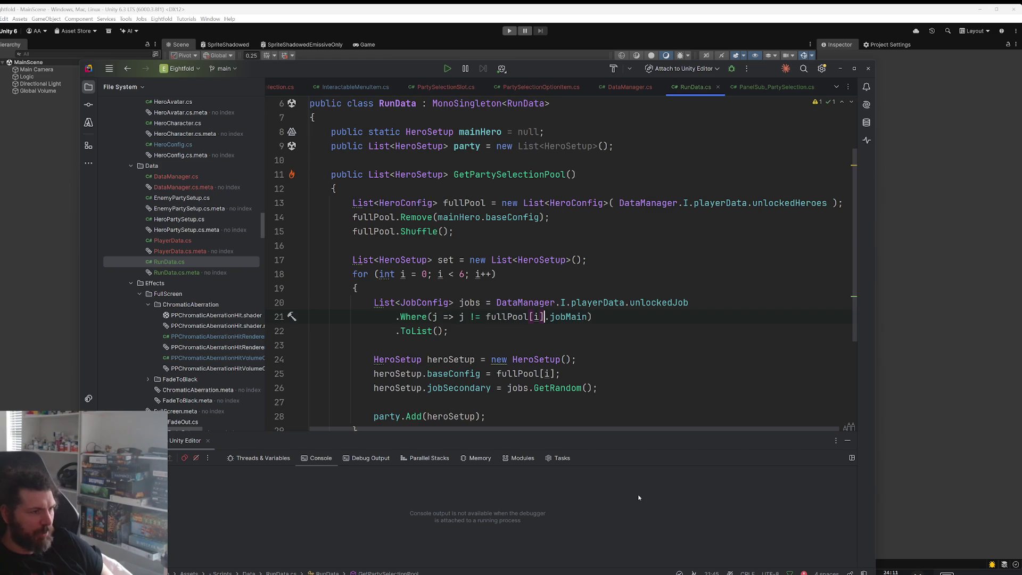
click(685, 361)
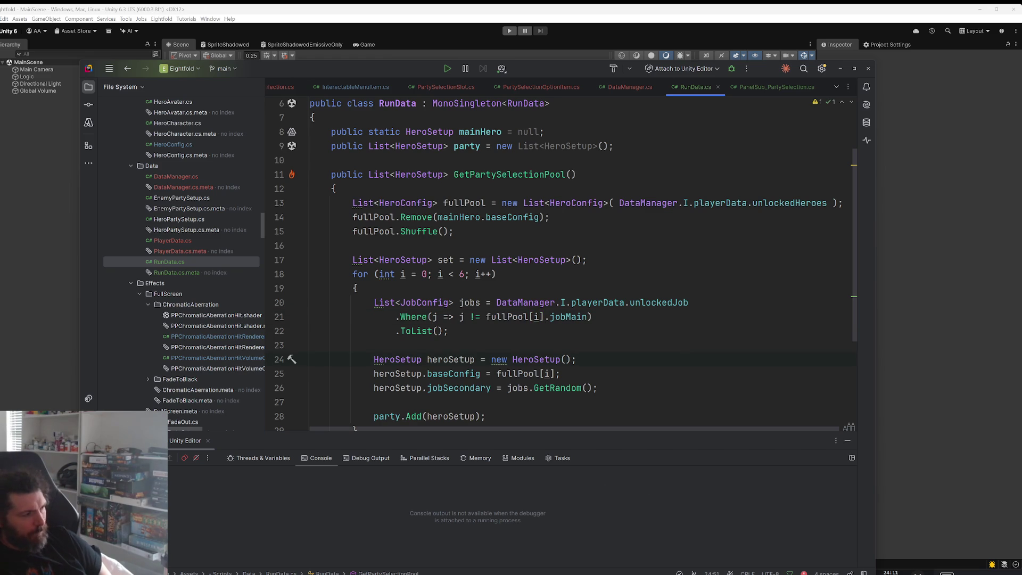
key(alt+Tab)
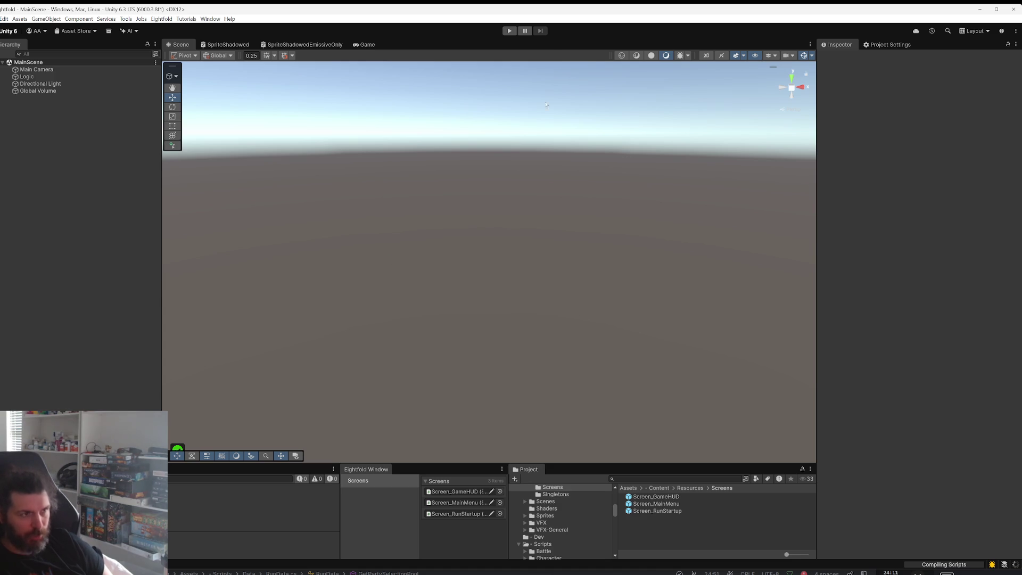
Step: Playtest a new run, cycling heroes and secondary jobs, giving Halkswell Black Mage
click(510, 32)
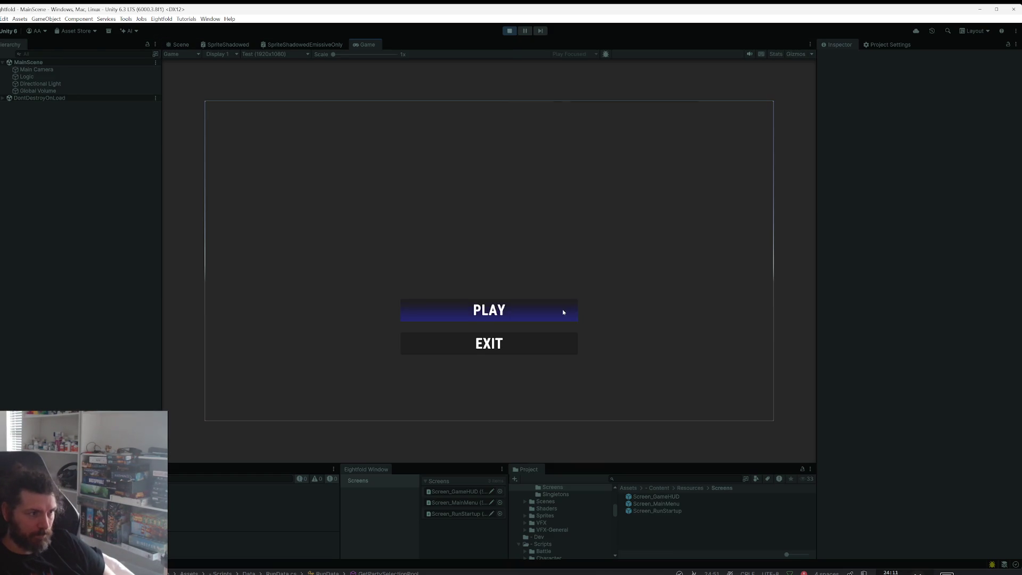
click(559, 310)
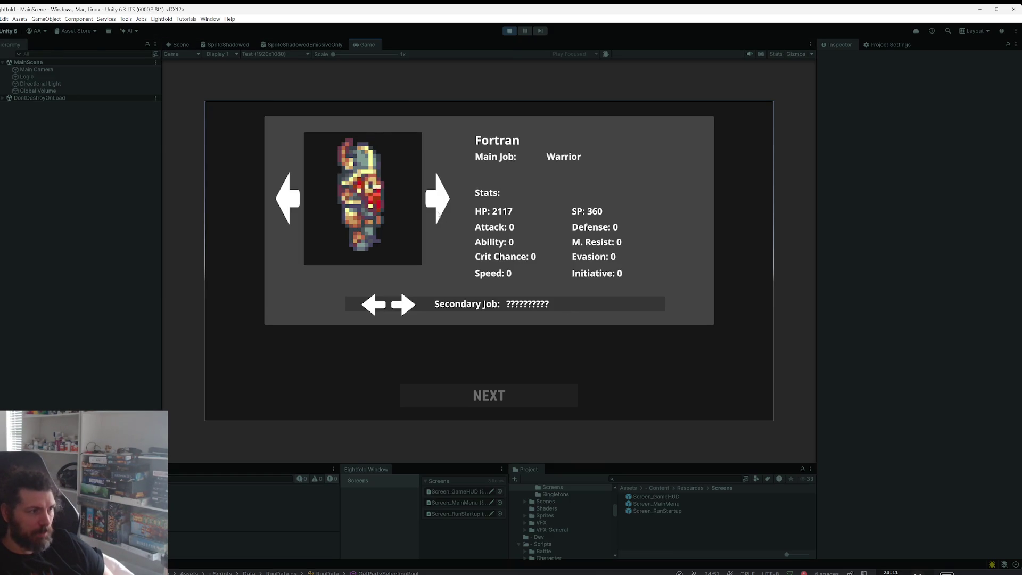
click(404, 303)
click(404, 299)
click(460, 394)
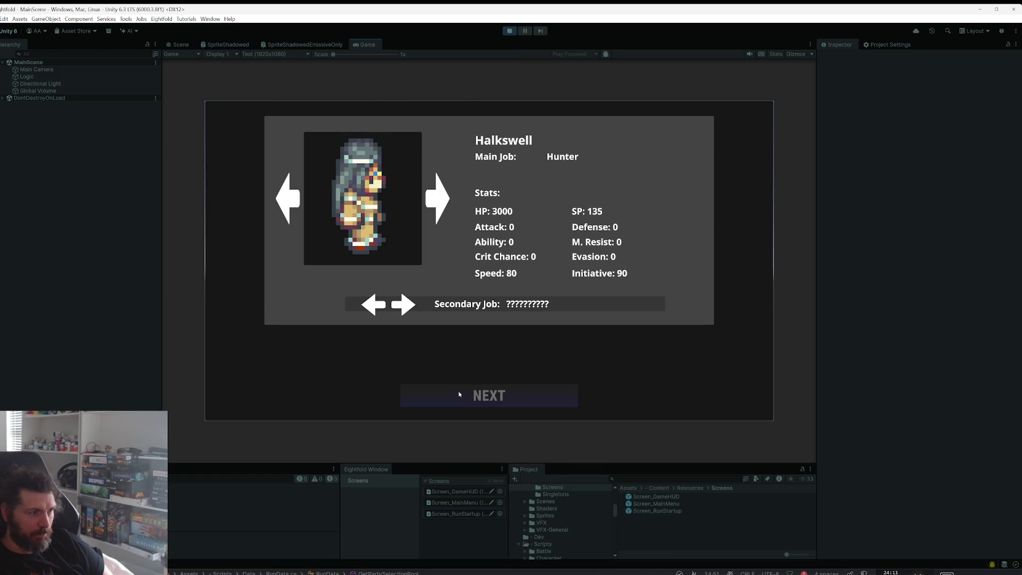
click(404, 304)
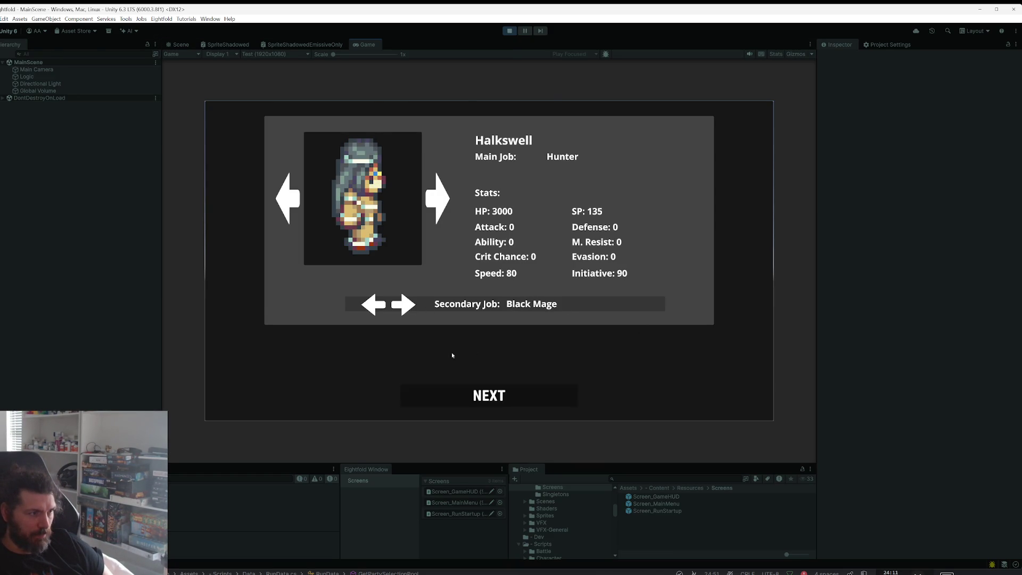
click(489, 395)
Step: Stop play mode and follow the error's stack trace to RunData.cs line 21
click(510, 30)
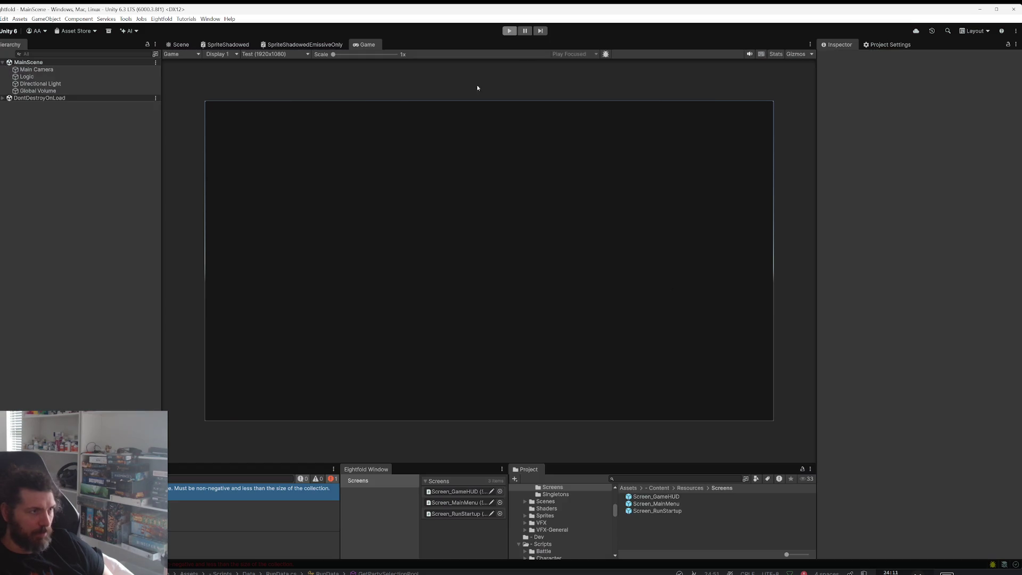
click(229, 495)
click(241, 555)
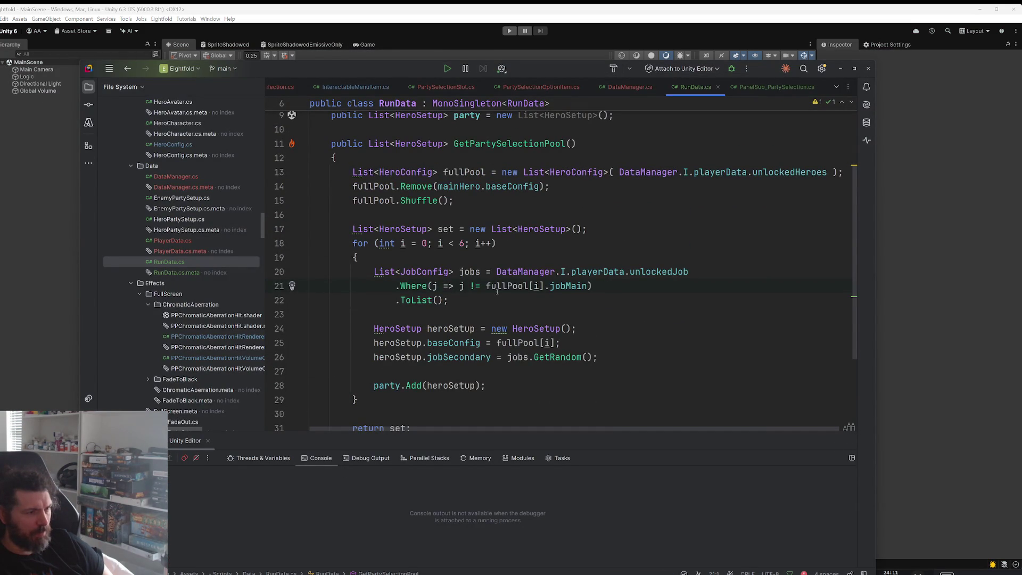
Step: Breakpoint line 17 of GetPartySelectionPool, attach Rider's debugger to the Unity editor, and return to Unity
mouse_move(496, 288)
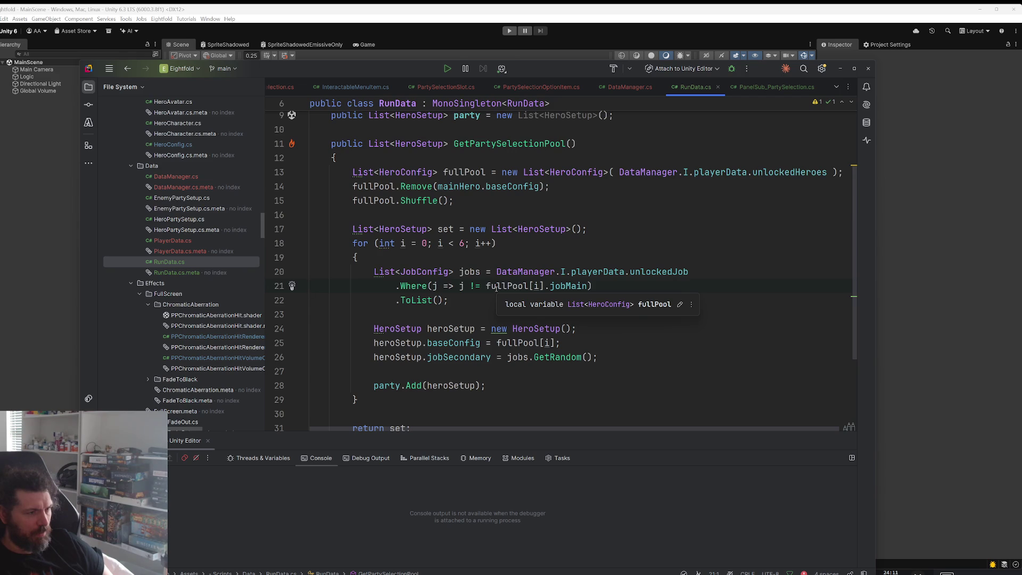
double_click(496, 288)
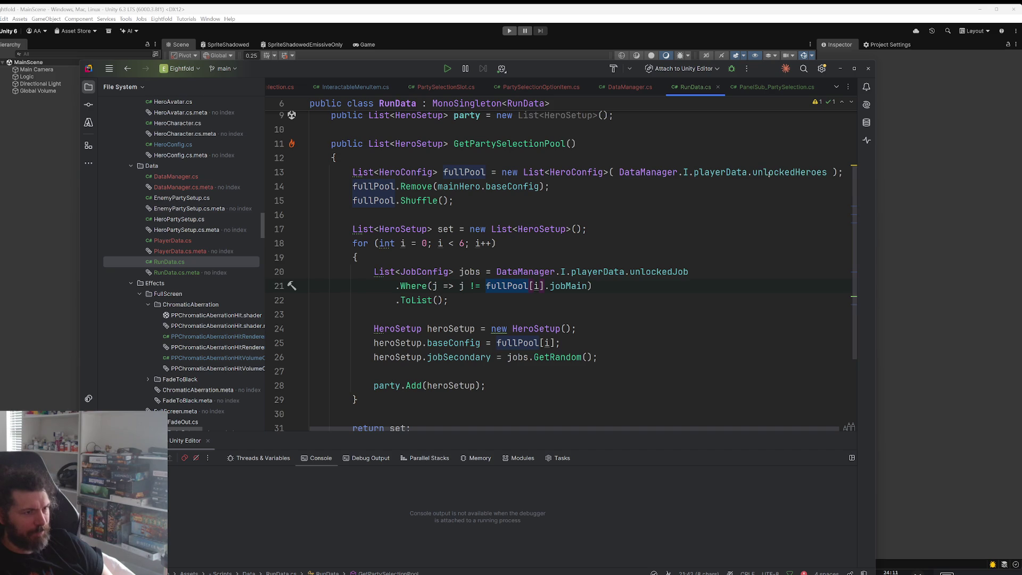
click(280, 229)
click(731, 68)
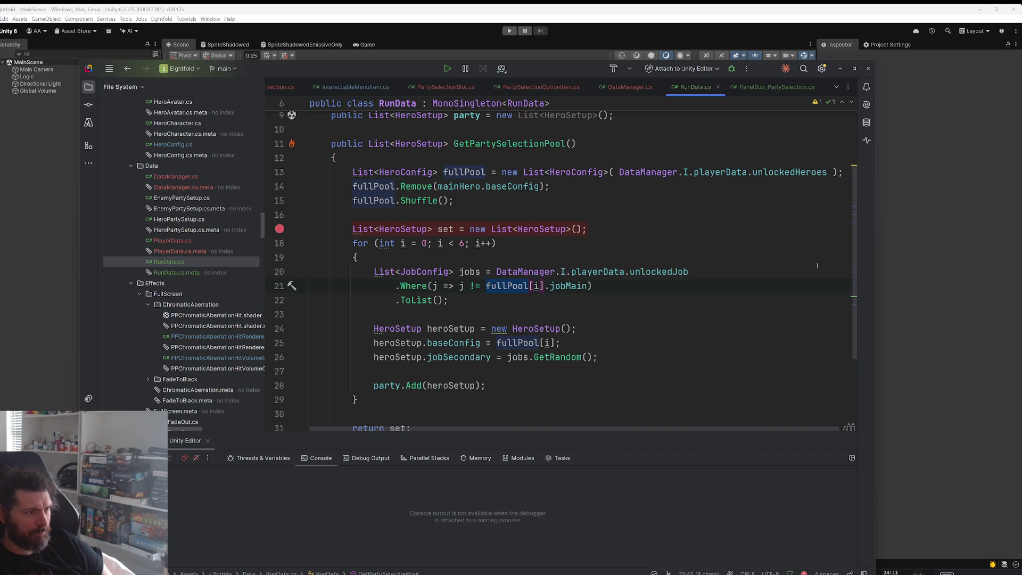
click(902, 305)
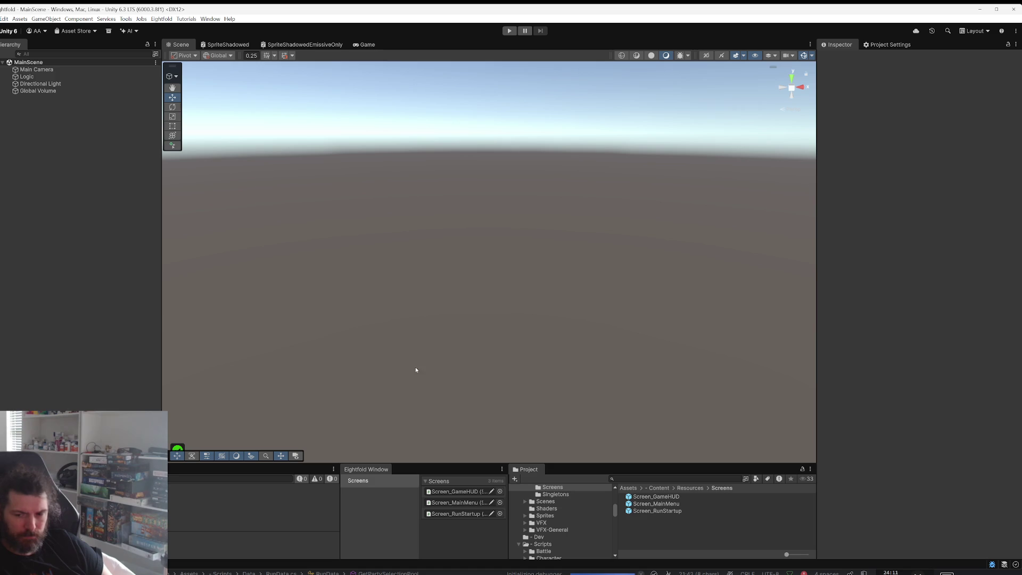
Step: Start a new run and give Deadlock the Chemist secondary job before continuing
key(ctrl+p)
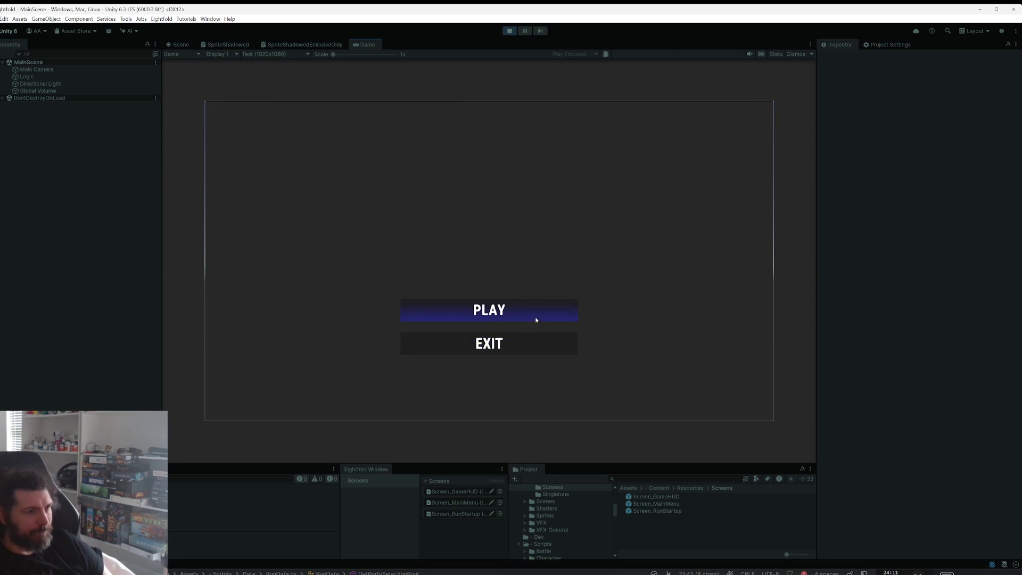
click(535, 317)
click(404, 305)
click(403, 305)
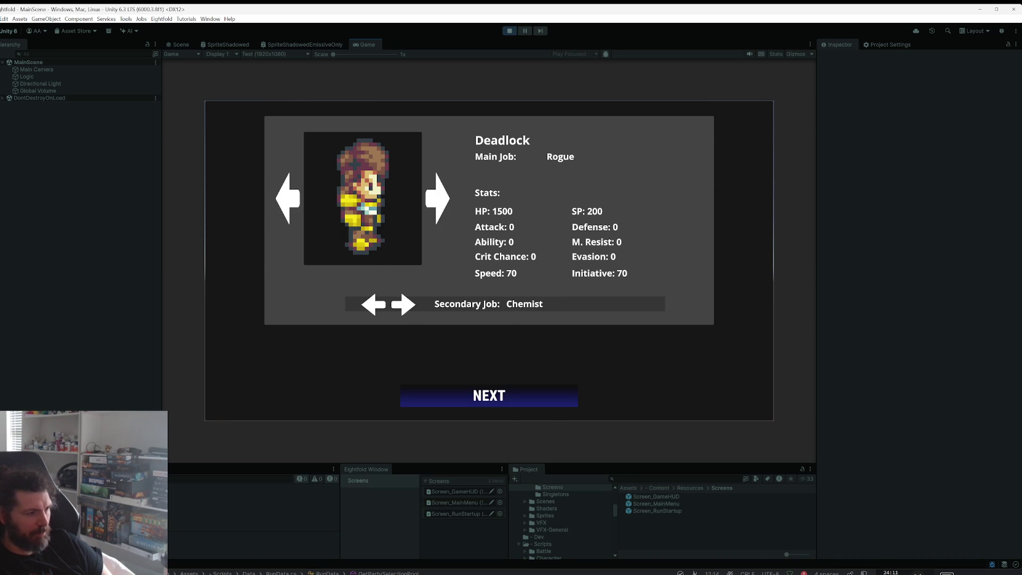
click(489, 395)
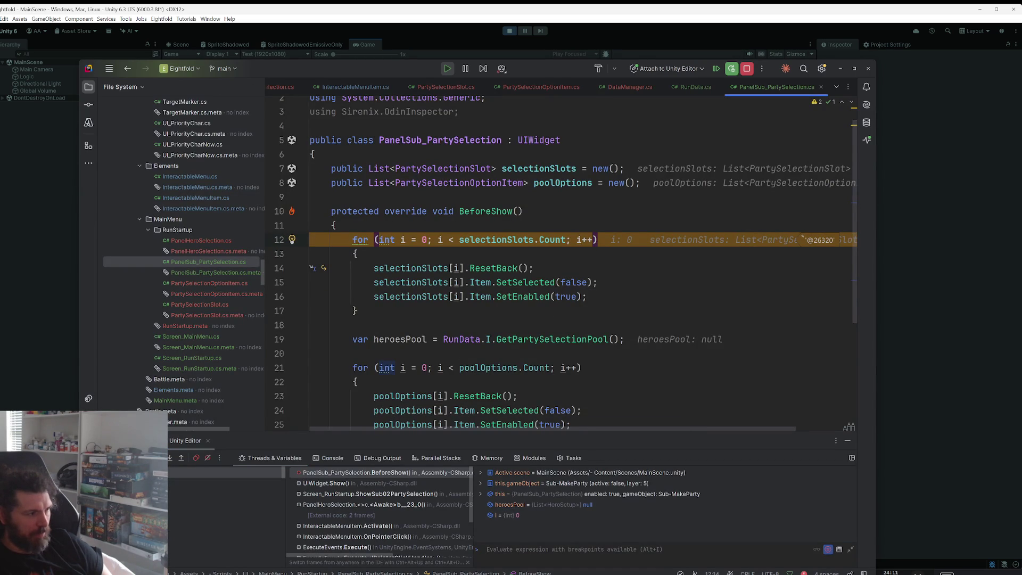
Step: At the line 17 breakpoint, inspect fullPool (Count = 5), then resume and stop play mode
key(F9)
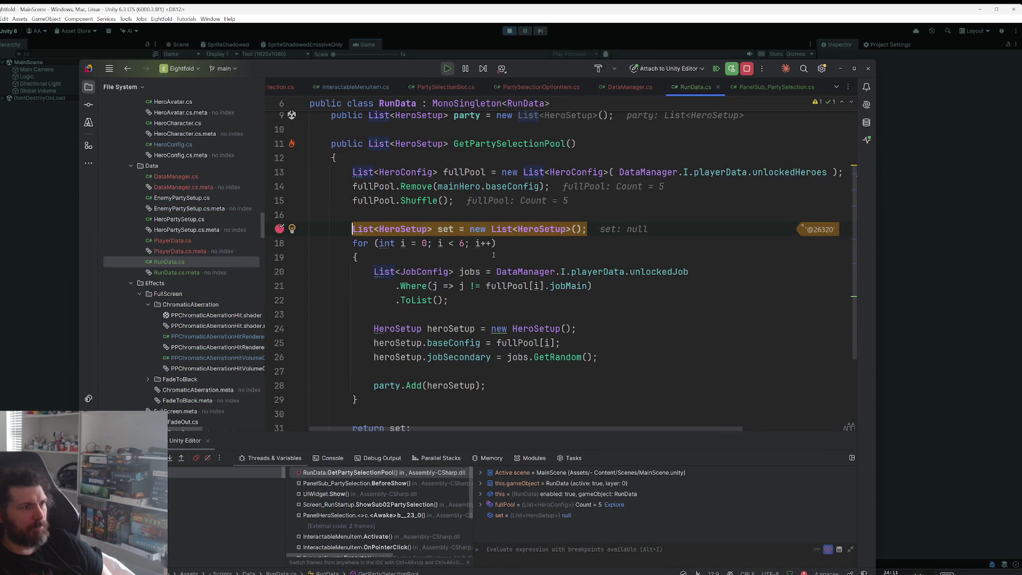
mouse_move(451, 171)
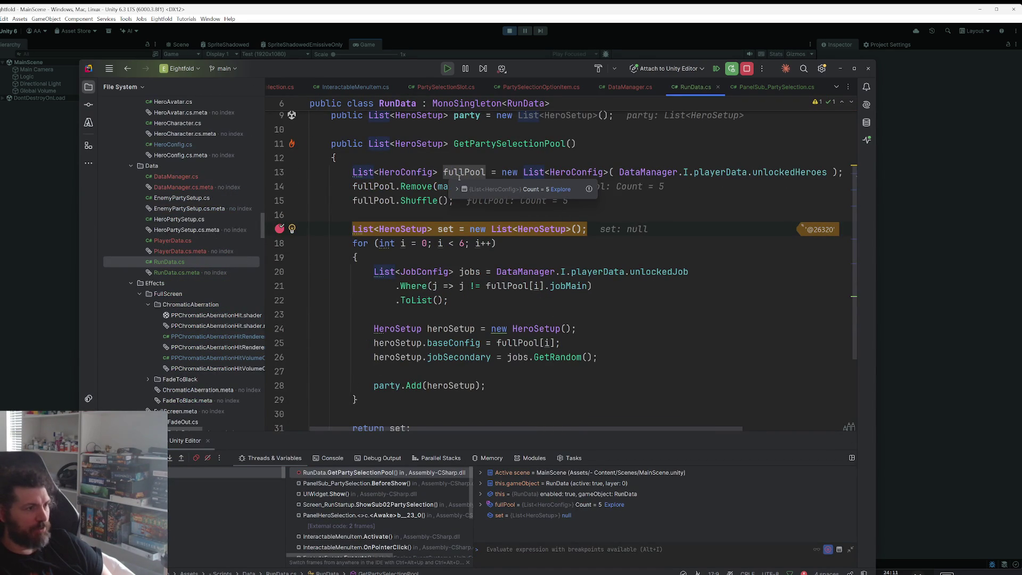
click(458, 190)
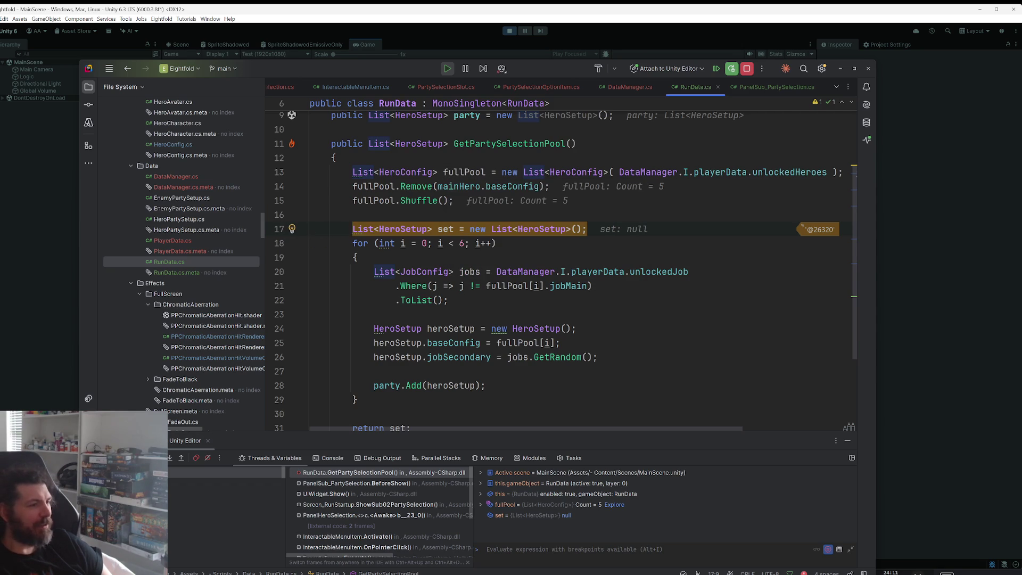
key(F5)
click(510, 31)
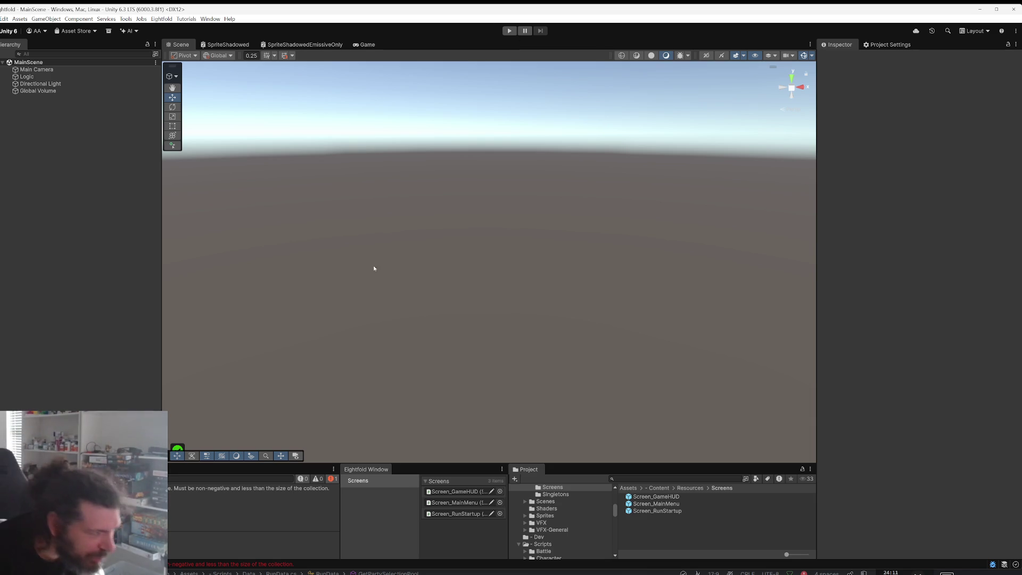
click(10, 478)
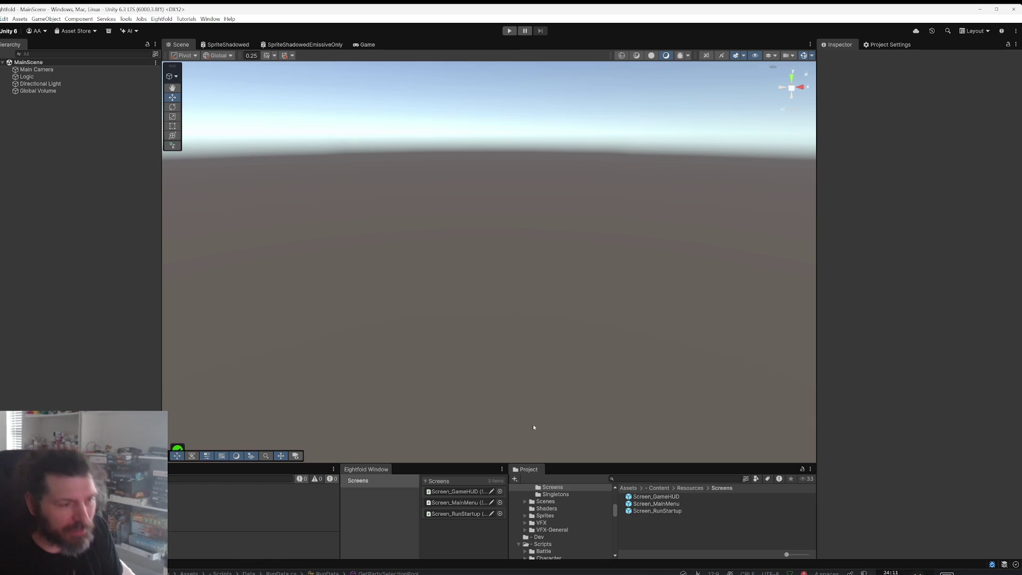
scroll(541, 511, up, 3)
scroll(555, 521, up, 5)
scroll(556, 521, down, 3)
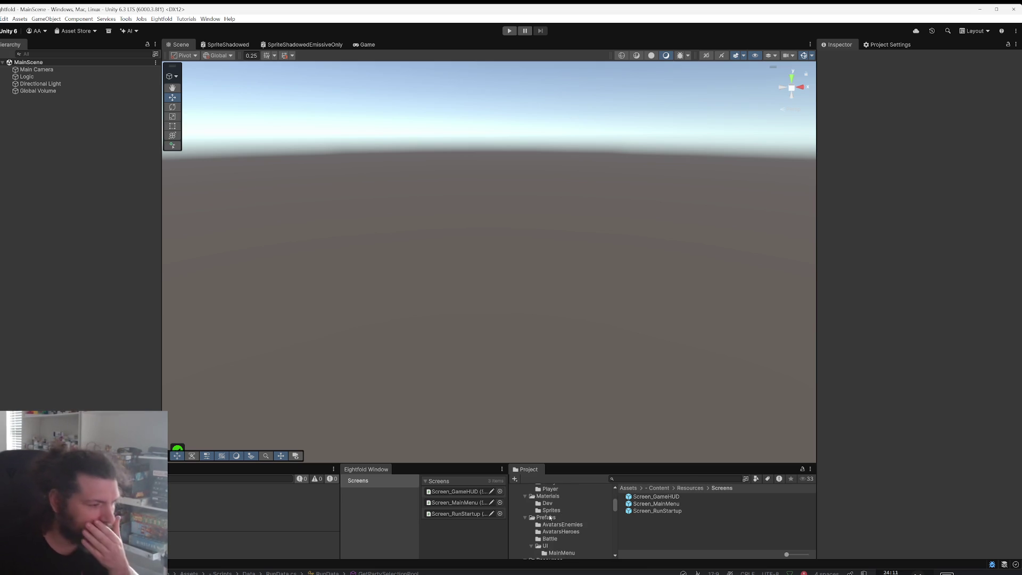
Step: Select HeroConfig-Stroustrup in Data/Characters/Heroes and open its script via the Inspector's Edit Script
scroll(554, 511, up, 2)
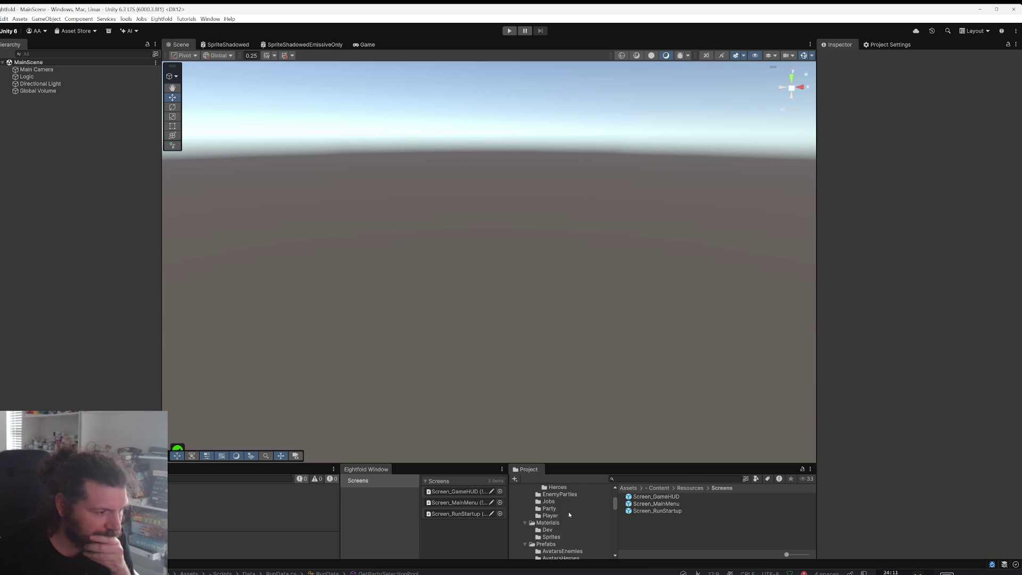
click(568, 490)
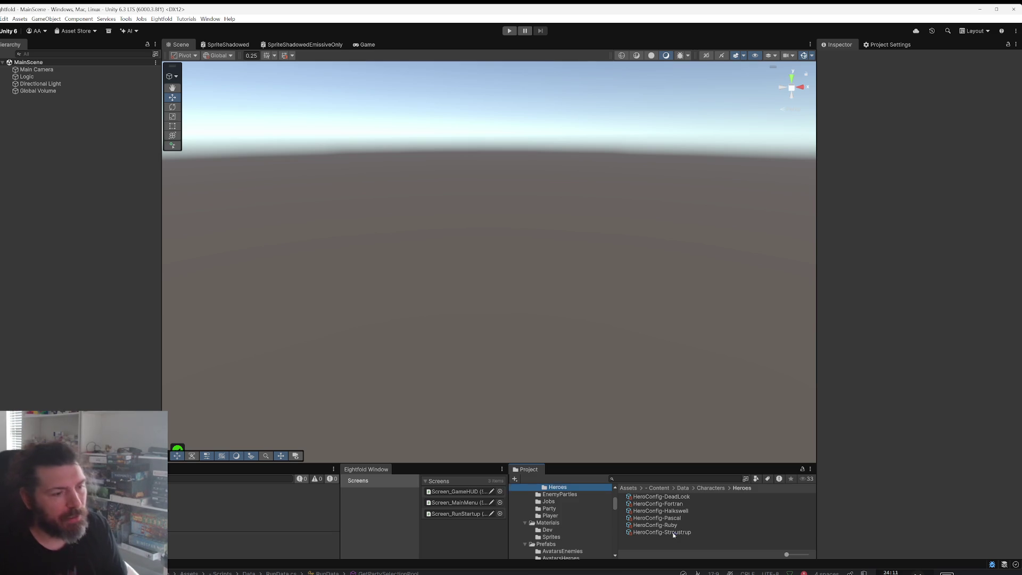
click(674, 532)
drag(684, 463, 685, 337)
shift+click(659, 393)
shift+click(658, 378)
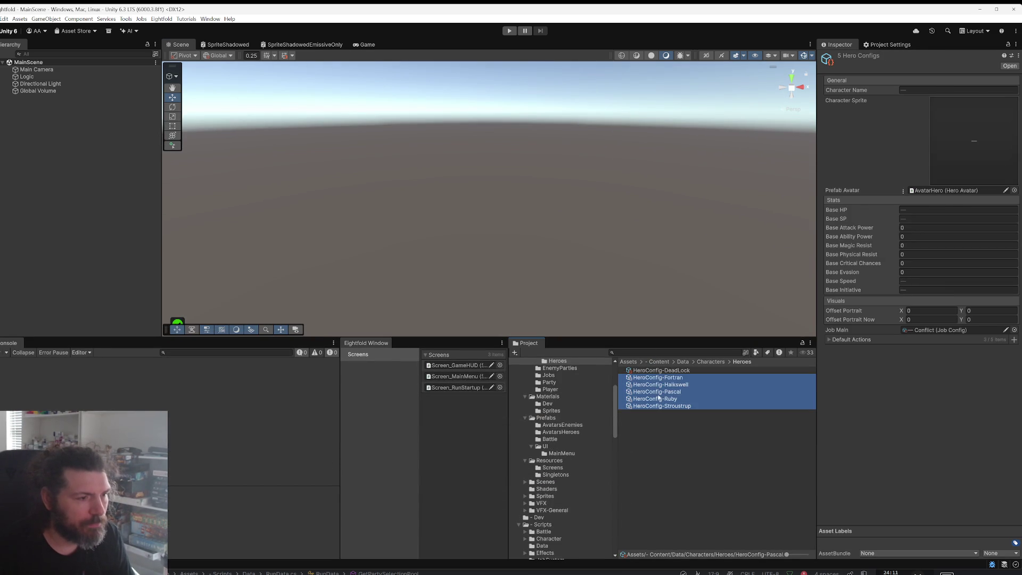
click(649, 408)
click(1019, 56)
click(1020, 66)
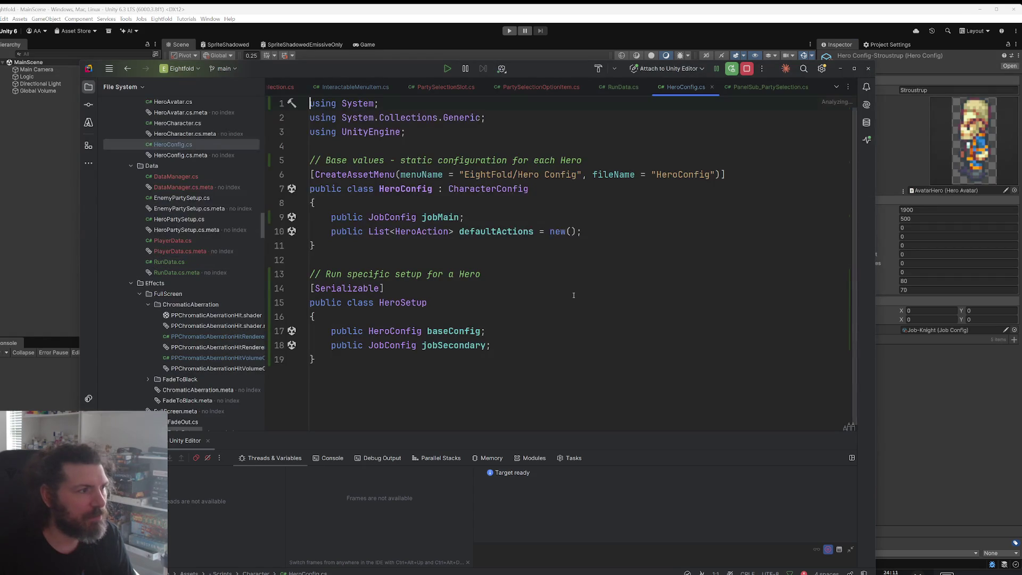
Step: Add 'public bool isMainHero;' at the top of the HeroConfig class, then view PartySelectionSlot.cs
ctrl+scroll(573, 275, up, 2)
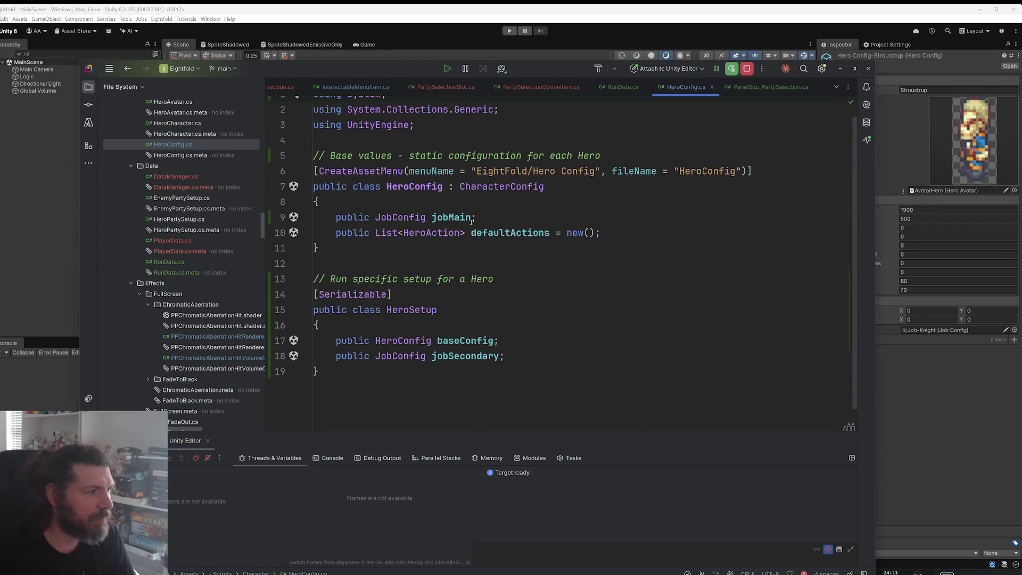
click(506, 205)
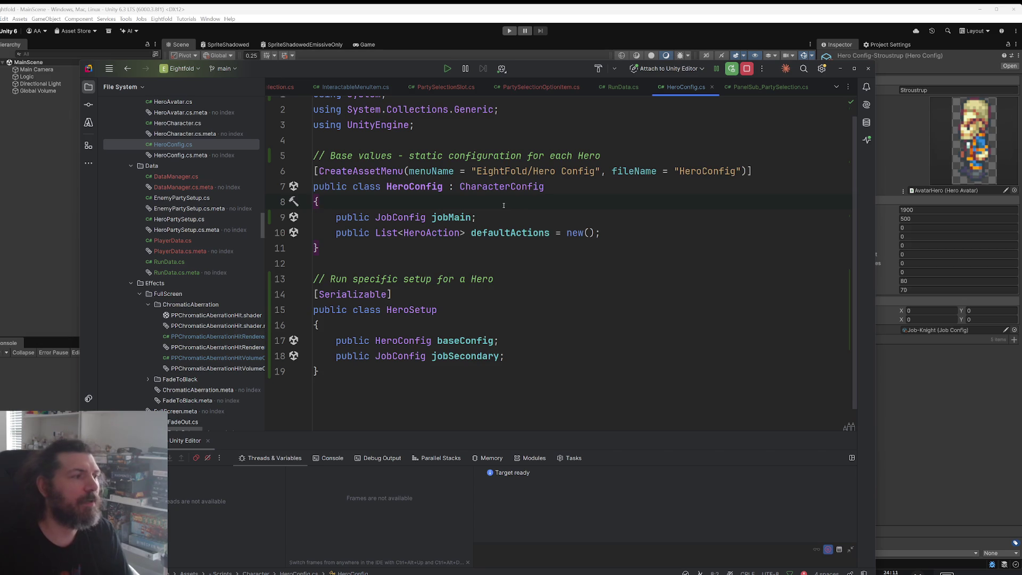
key(Return)
text(public bool )
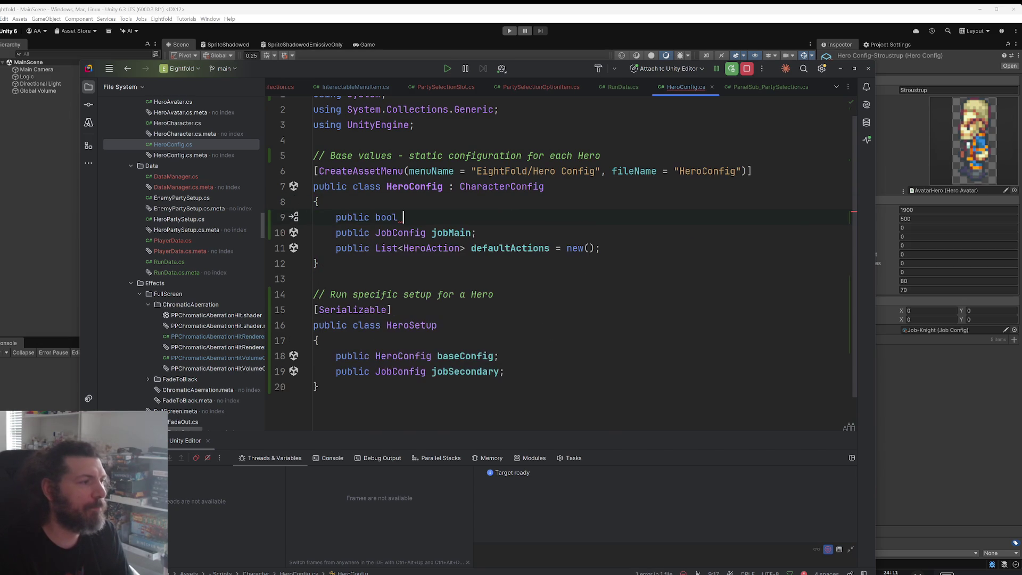
text(is)
text(MainHero)
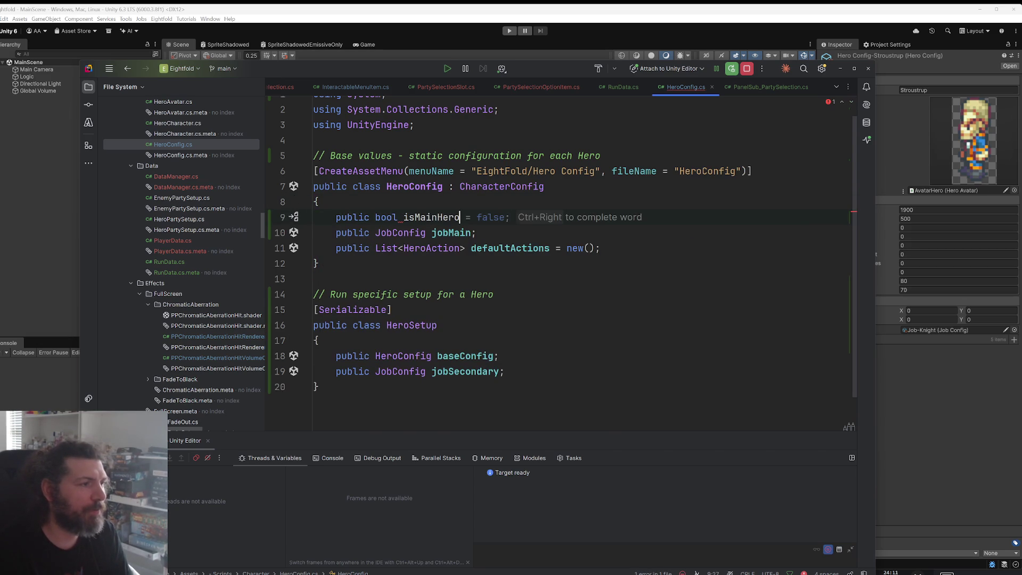
text( = false)
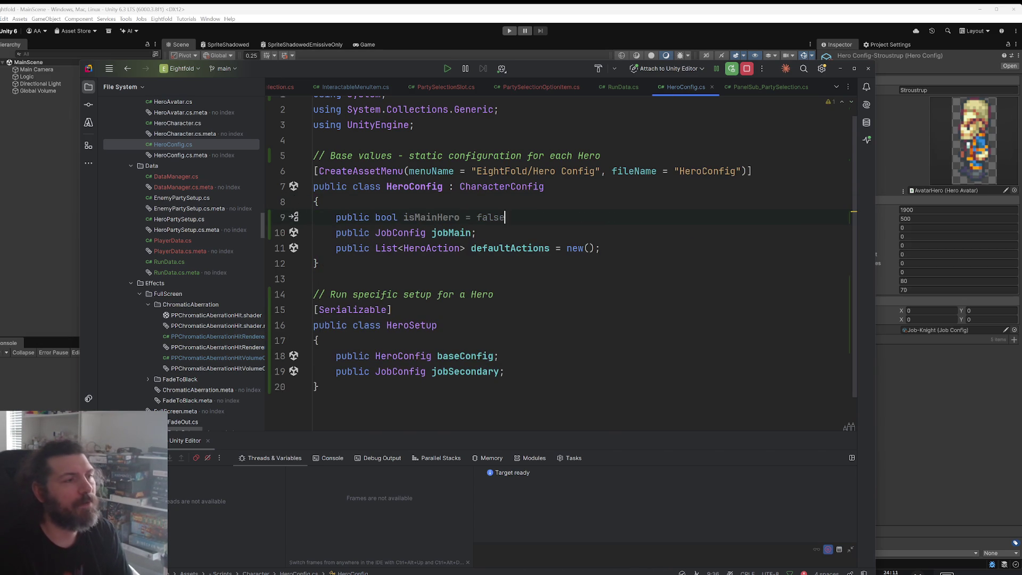
key(BackSpace)
key(BackSpace)
key(BackSpace)
text(;)
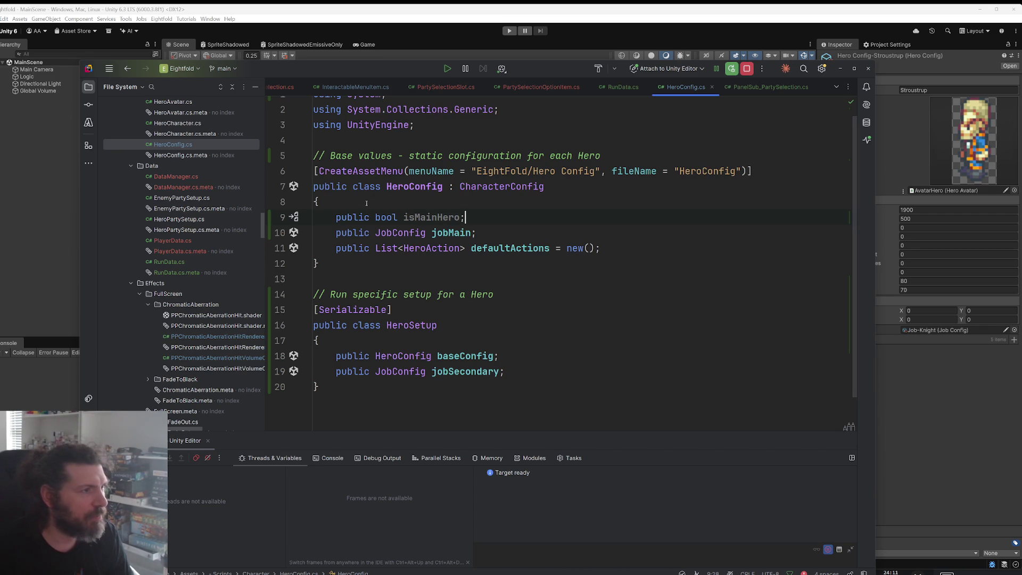
click(435, 89)
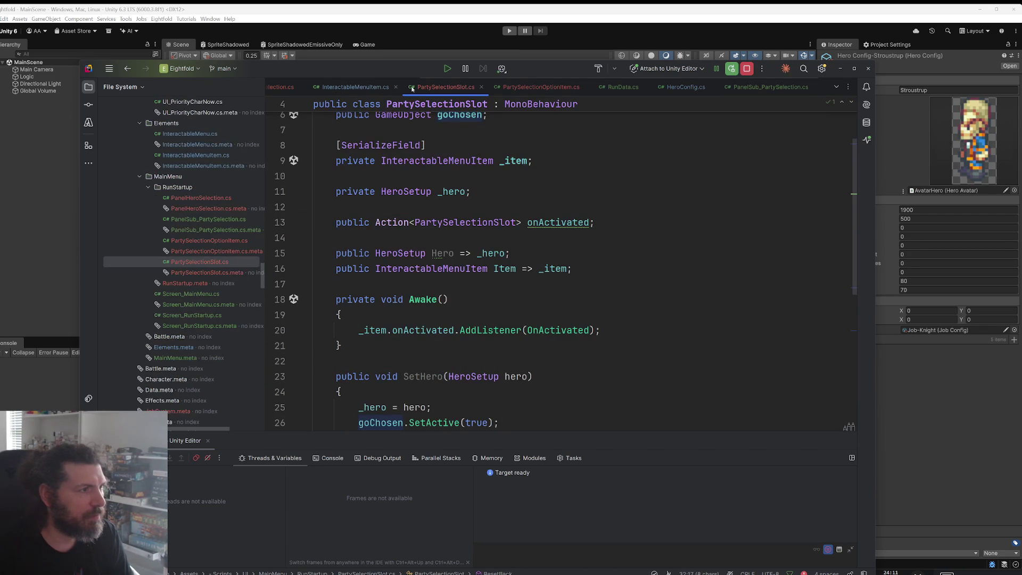
Step: Review OnHeroChanged in PanelHeroSelection.cs and jump to the unlockedHeroes declaration in PlayerData.cs
double_click(201, 197)
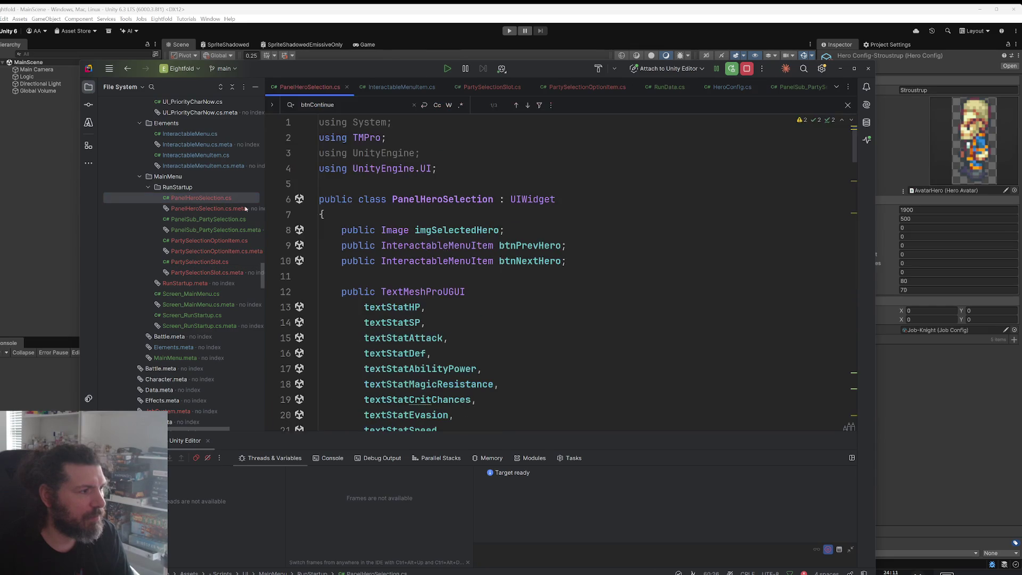
scroll(564, 292, down, 5)
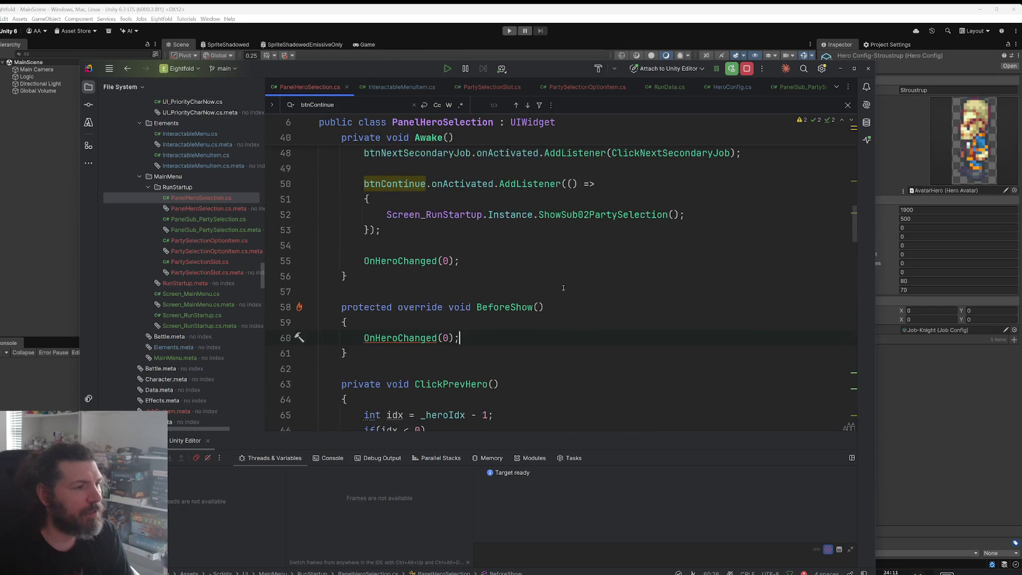
scroll(571, 298, down, 2)
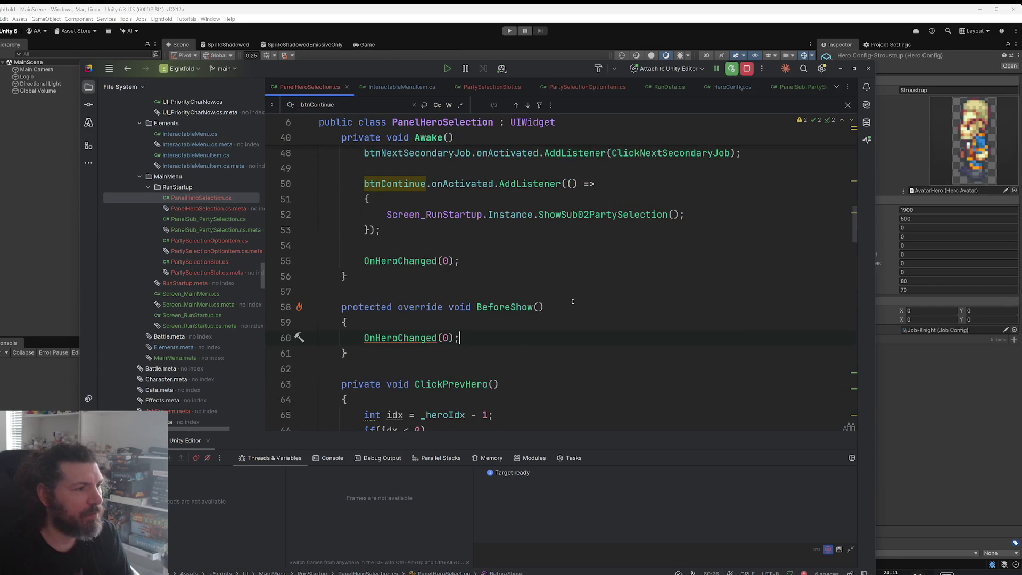
scroll(573, 301, up, 4)
scroll(573, 302, down, 15)
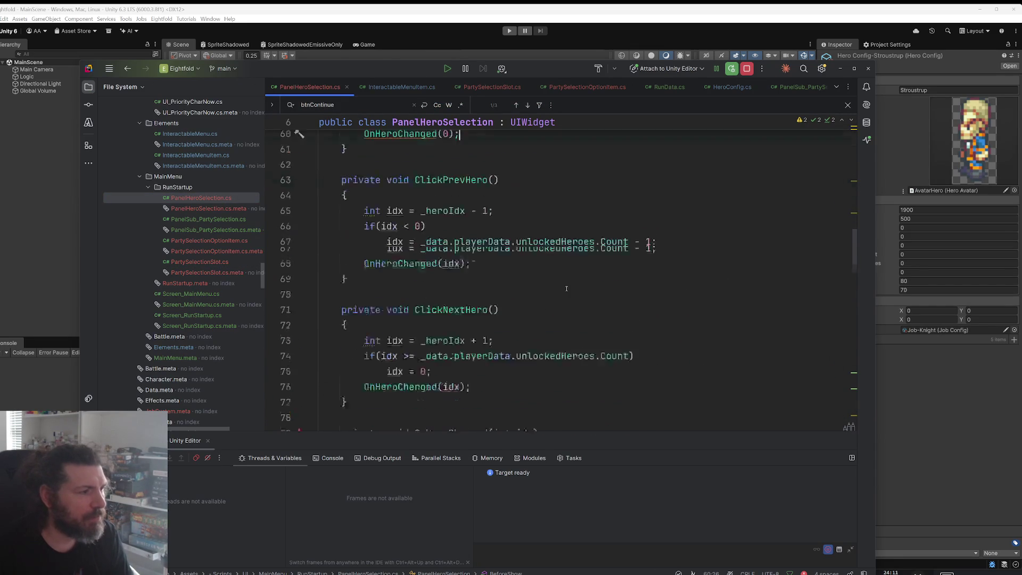
scroll(567, 290, up, 2)
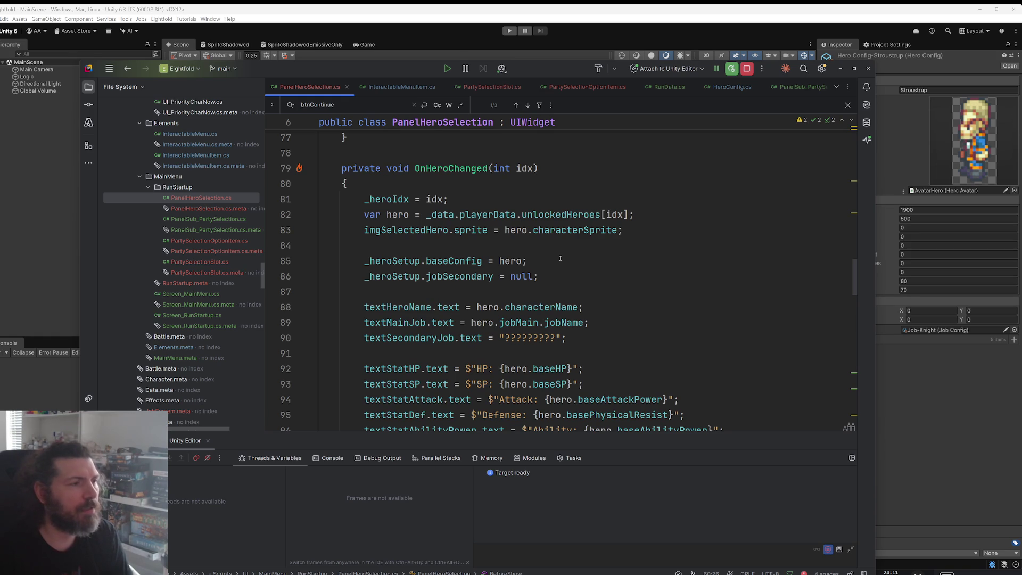
click(572, 264)
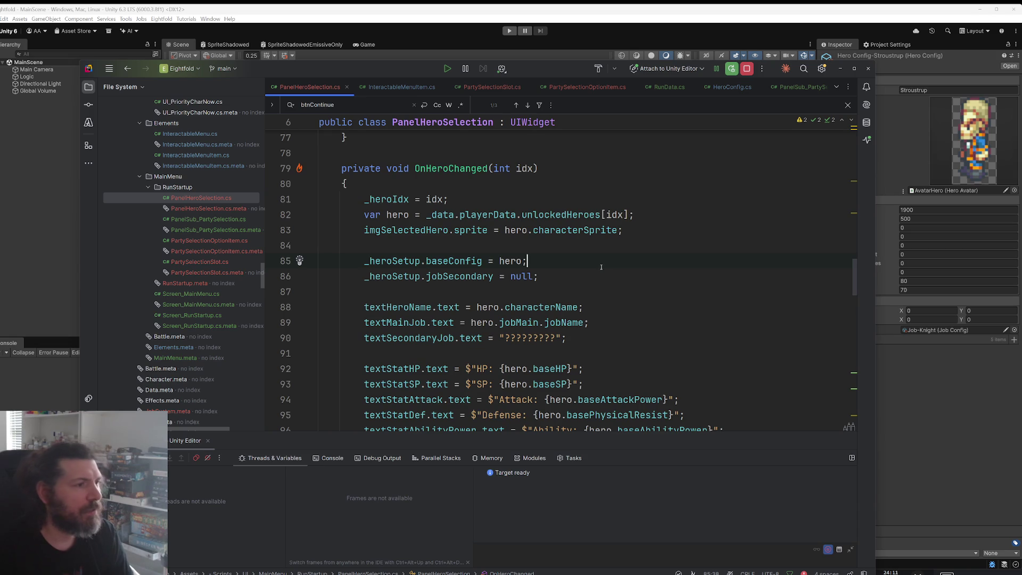
ctrl+click(569, 214)
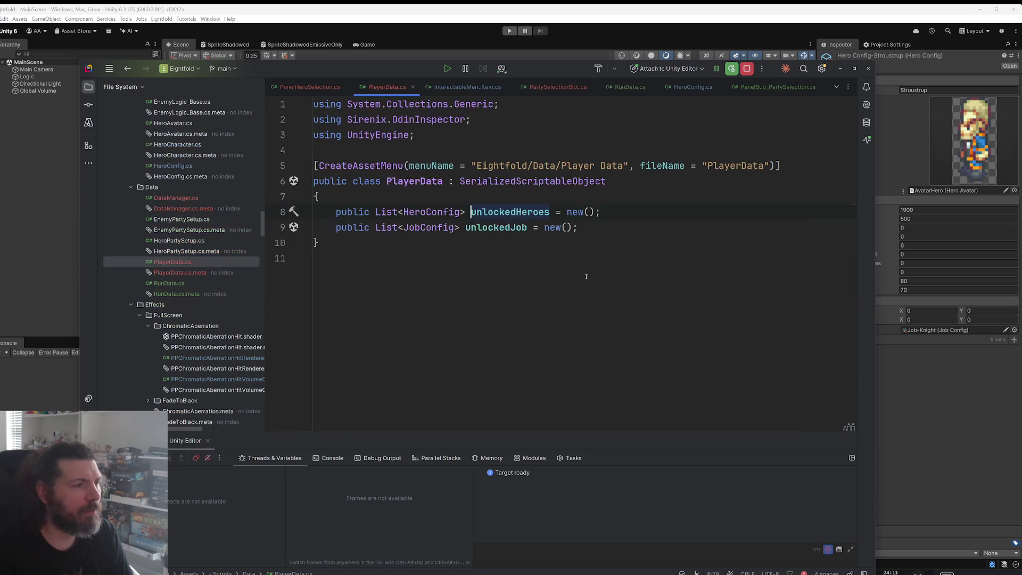
Step: Rename unlockedHeroes to unlockedMainHeroes and delete the added [FormerlySerializedAs] line
key(ctrl+r)
key(ctrl+r)
key(End)
key(BackSpace)
key(BackSpace)
key(BackSpace)
text(MainHeroes)
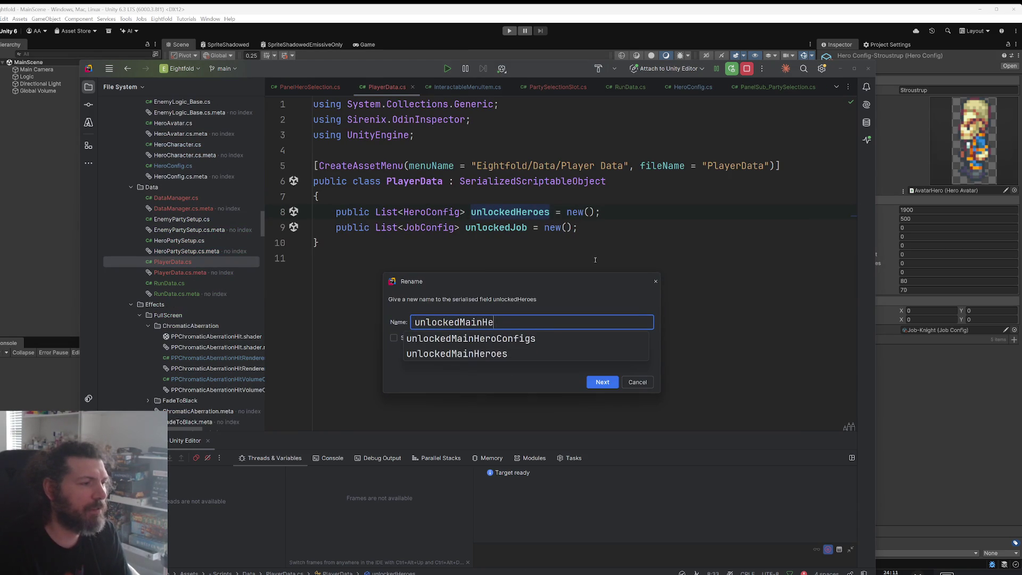
key(Return)
click(607, 231)
key(ctrl+x)
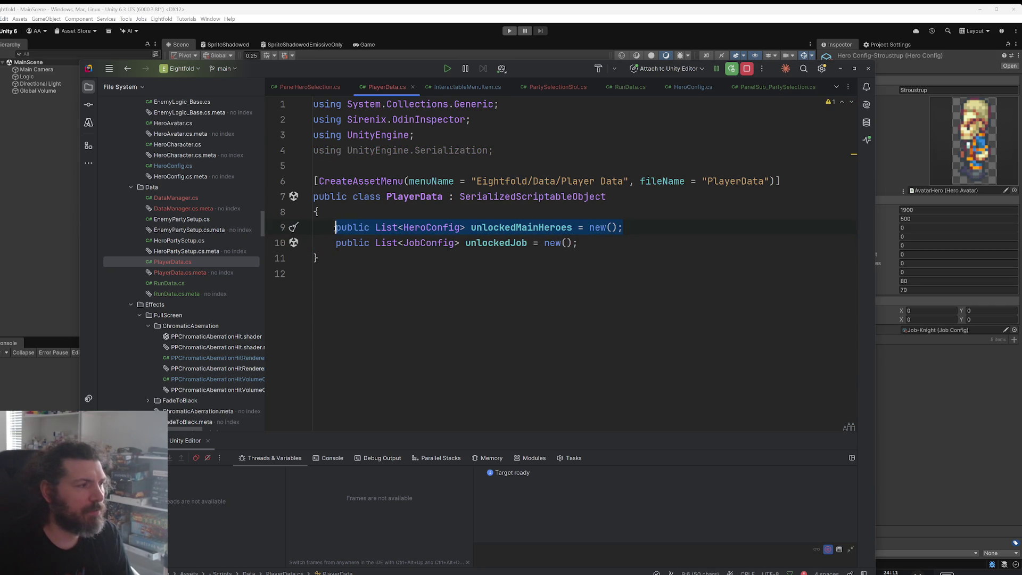
Step: Paste a duplicate unlockedMainHeroes declaration below unlockedJob, then remove it again
click(608, 242)
key(Return)
key(ctrl+v)
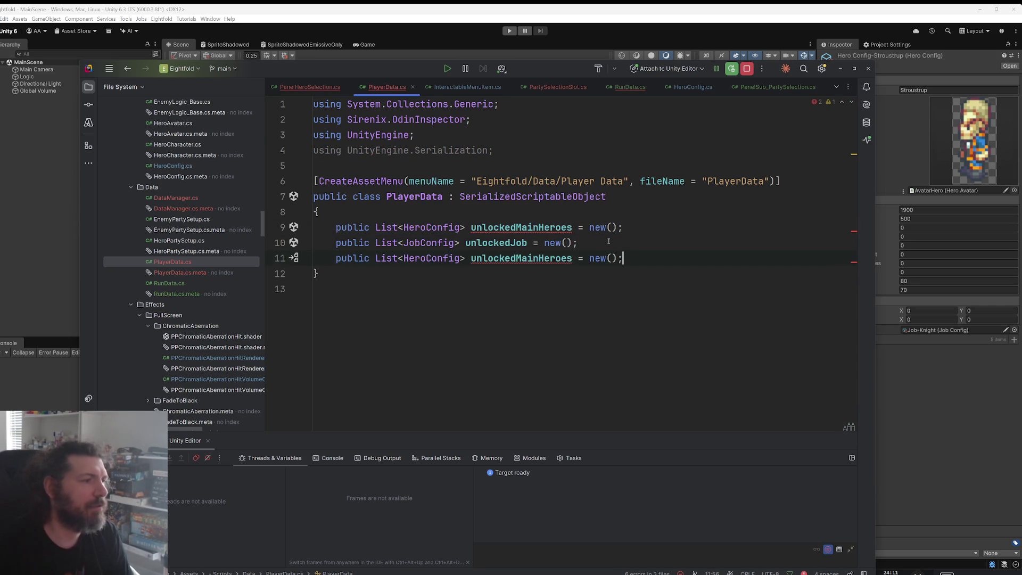
mouse_move(596, 264)
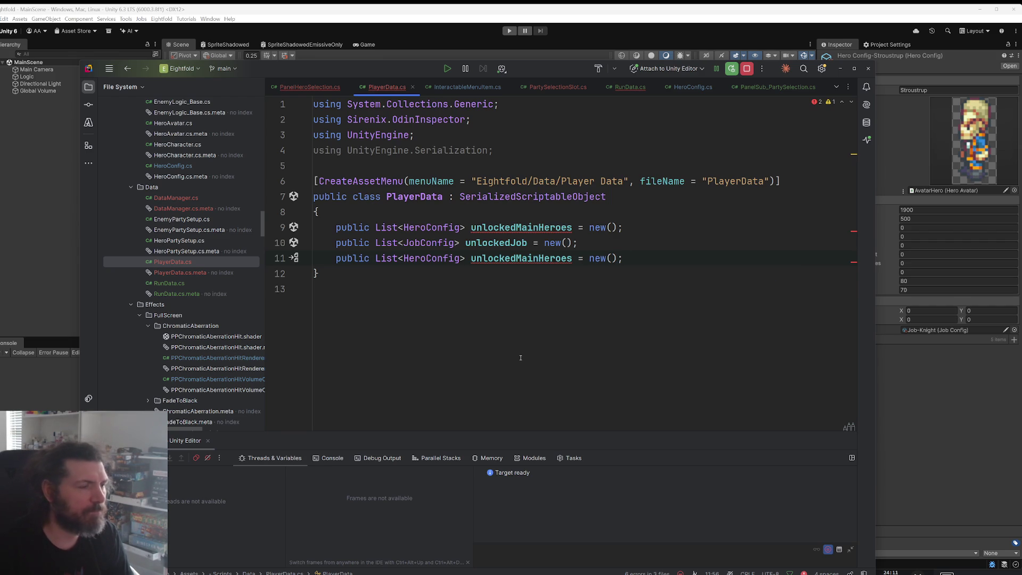
key(shift+Up)
key(BackSpace)
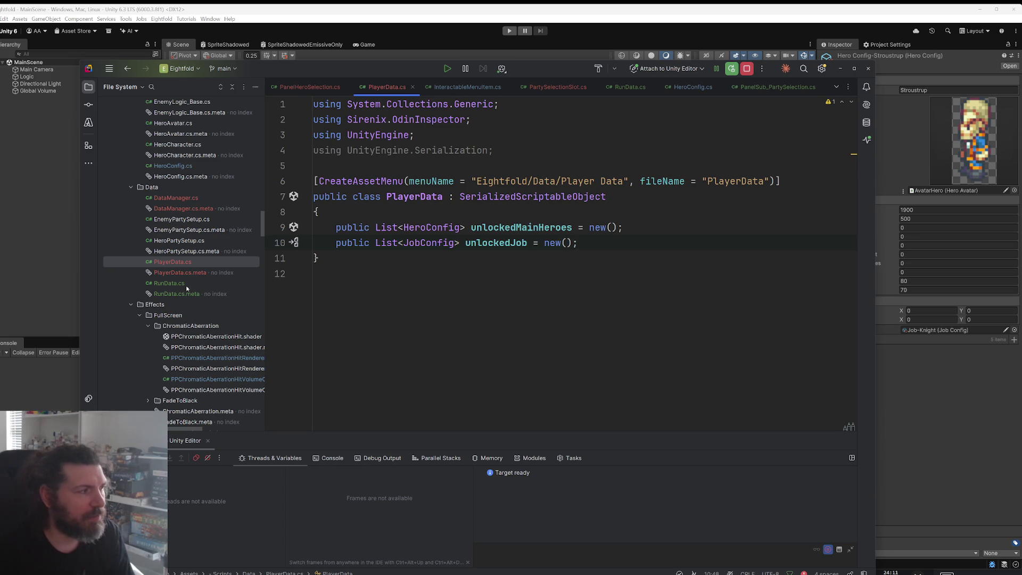
key(alt+1)
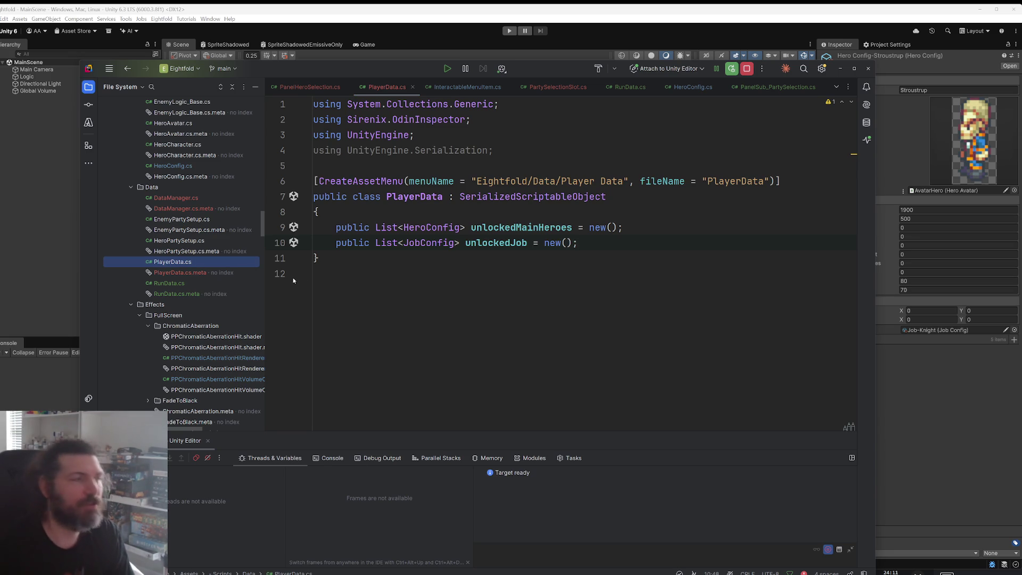
Step: Duplicate the PlayerData script as GameDB.cs in the Data folder
click(151, 188)
key(ctrl+v)
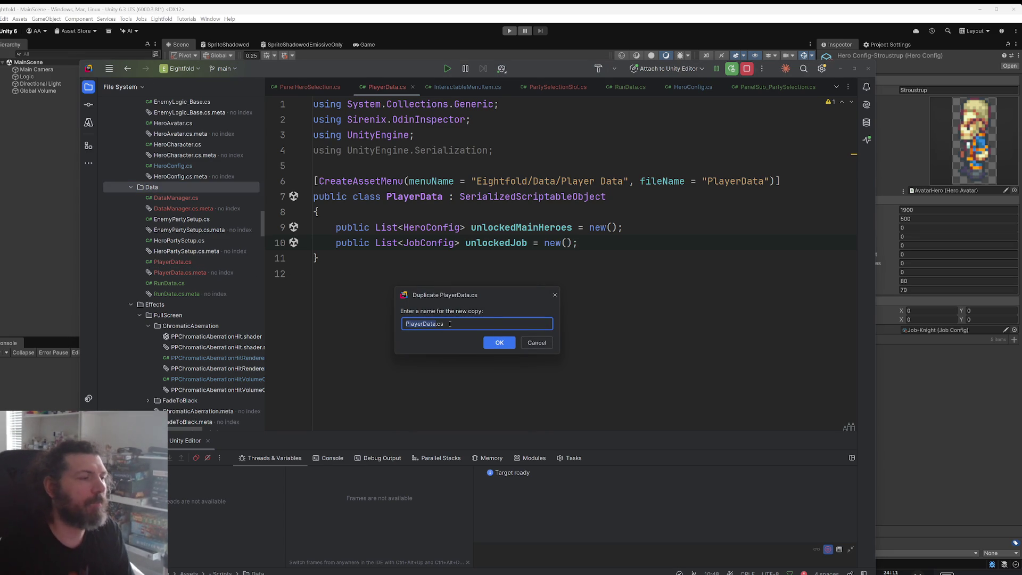
text(GameDB)
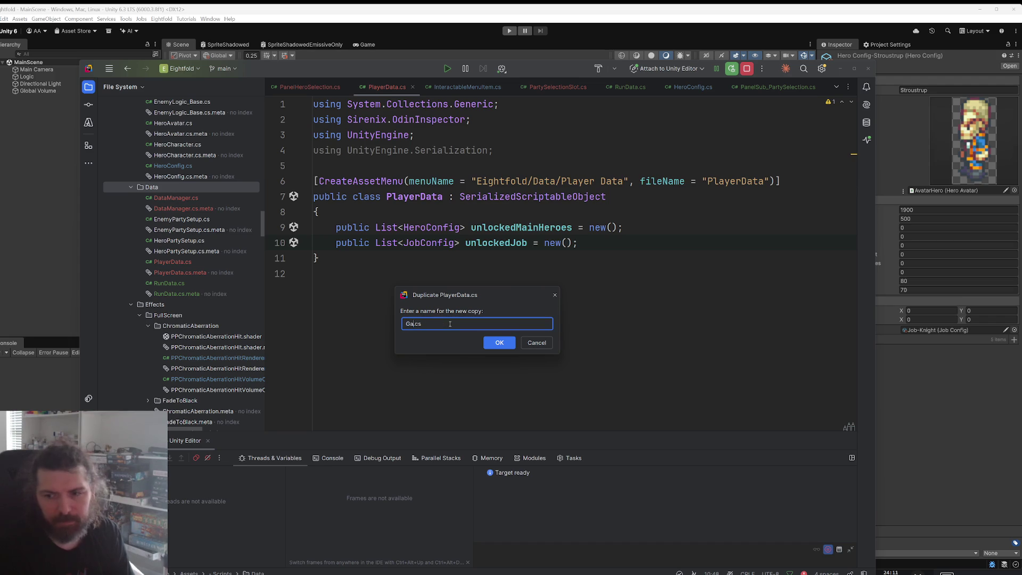
key(shift+Home)
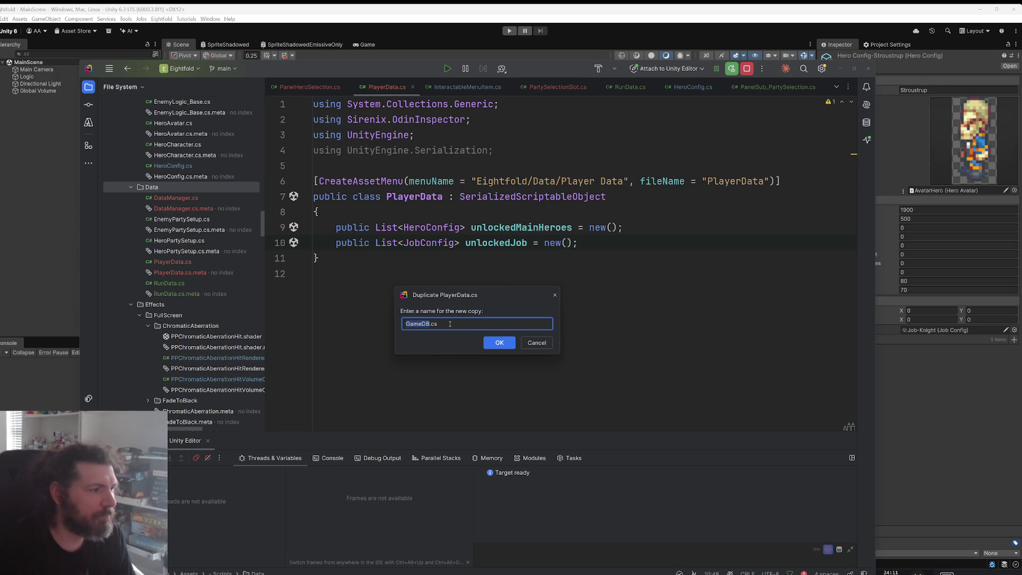
click(499, 343)
key(Return)
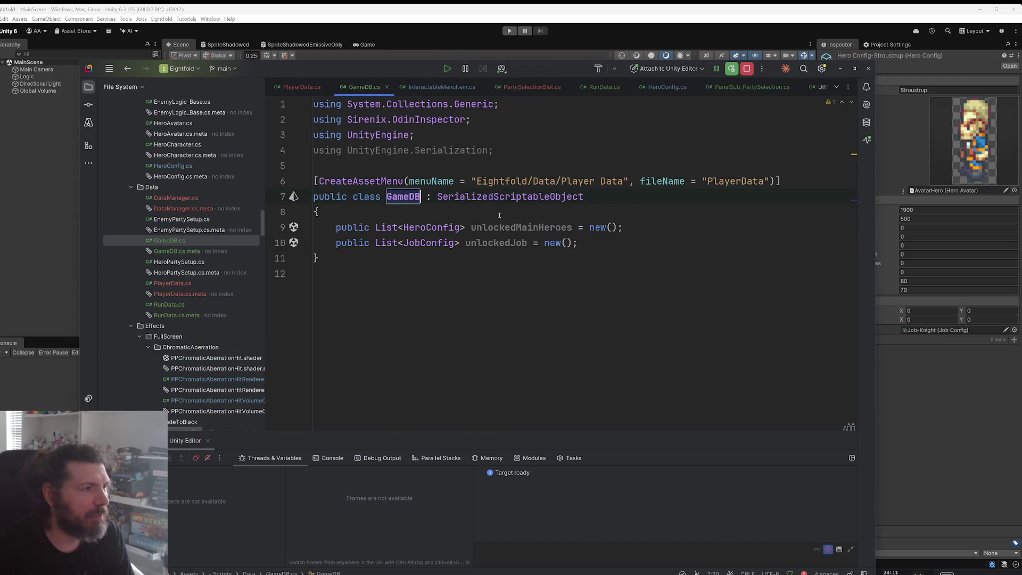
Step: Set the asset menu name to 'Game DB' and the file name to GameDB
drag(562, 182, 624, 181)
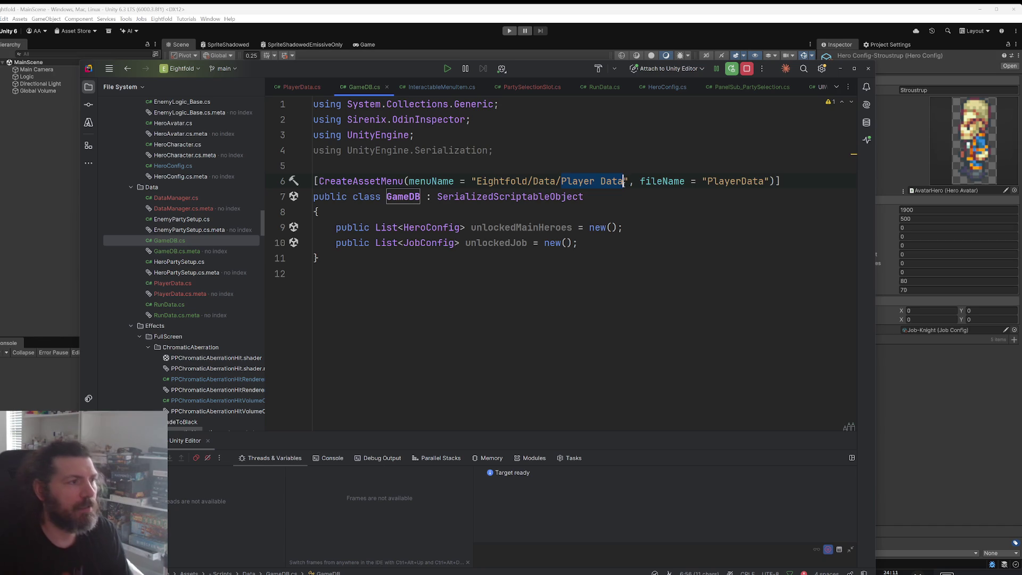
text(Game DB)
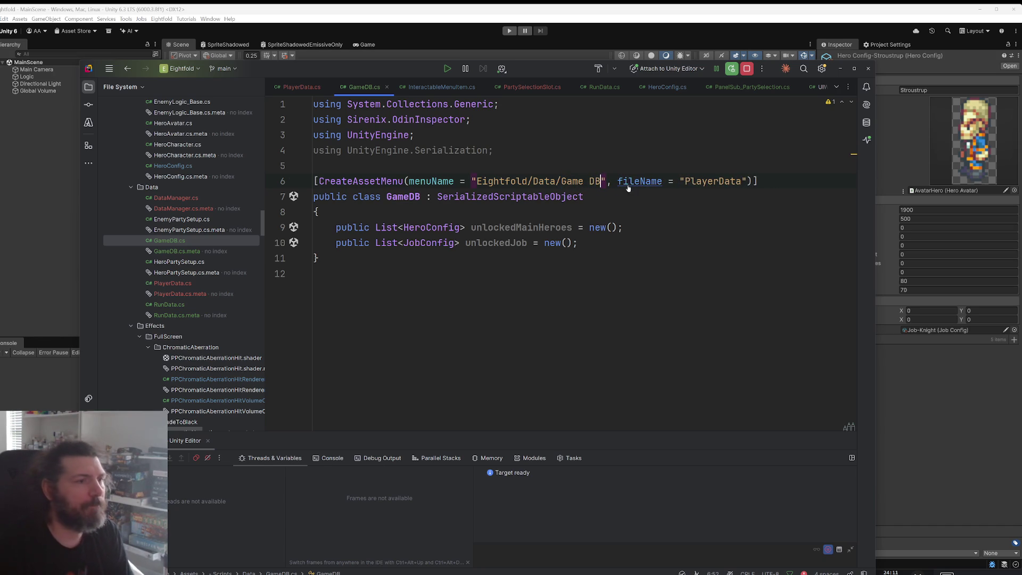
double_click(714, 181)
text(GameDB)
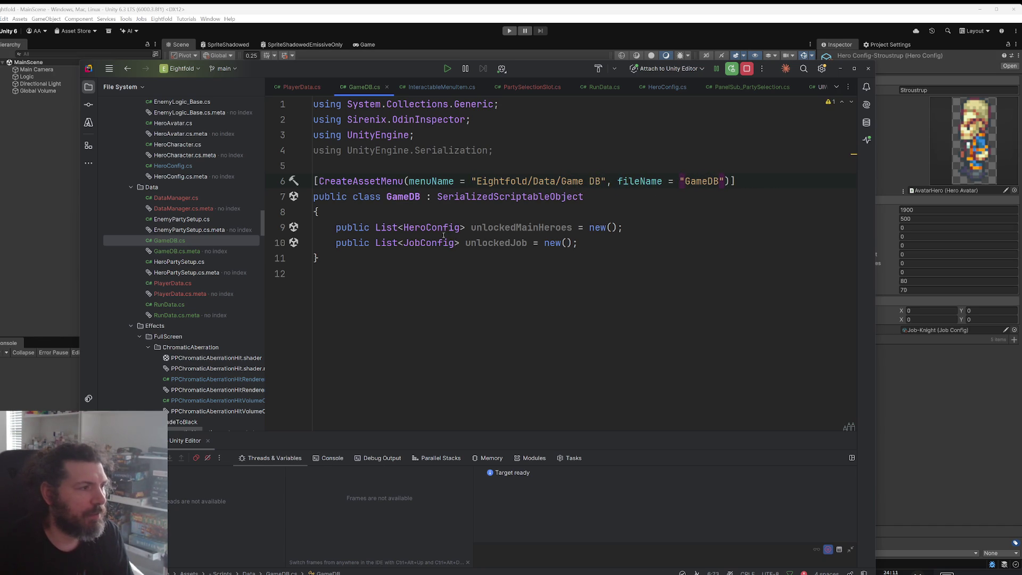
Step: Rename the fields unlockedMainHeroes to secondaryHeroes and unlockedJob to allJobs
double_click(480, 228)
text(secondaryHeroes)
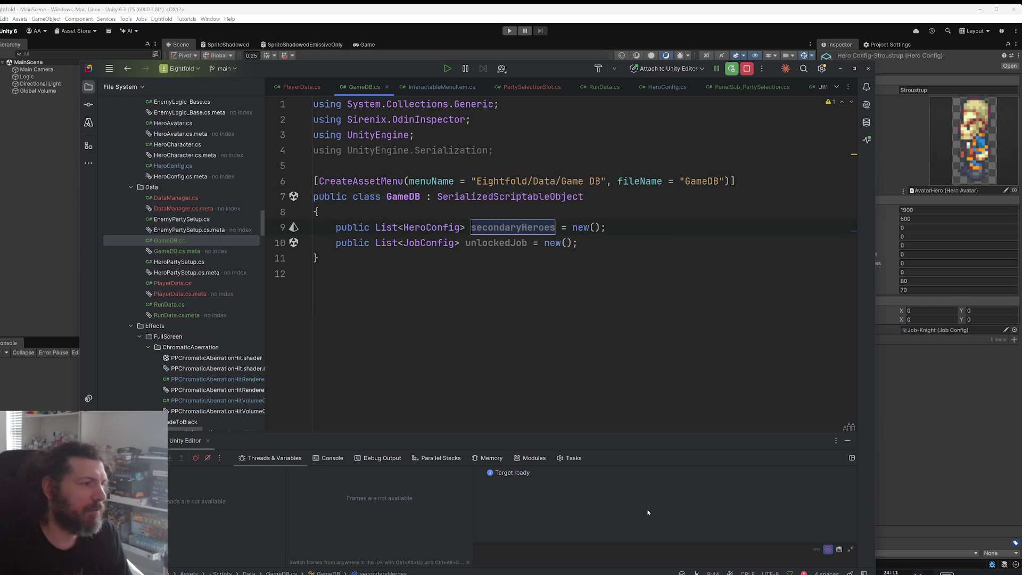
double_click(521, 243)
text(allJobs)
key(ctrl+w)
key(ctrl+w)
Step: Move the allJobs declaration above secondaryHeroes and remove the leftover empty line
key(ctrl+x)
key(Up)
key(Return)
key(Up)
key(ctrl+v)
key(Down)
key(Delete)
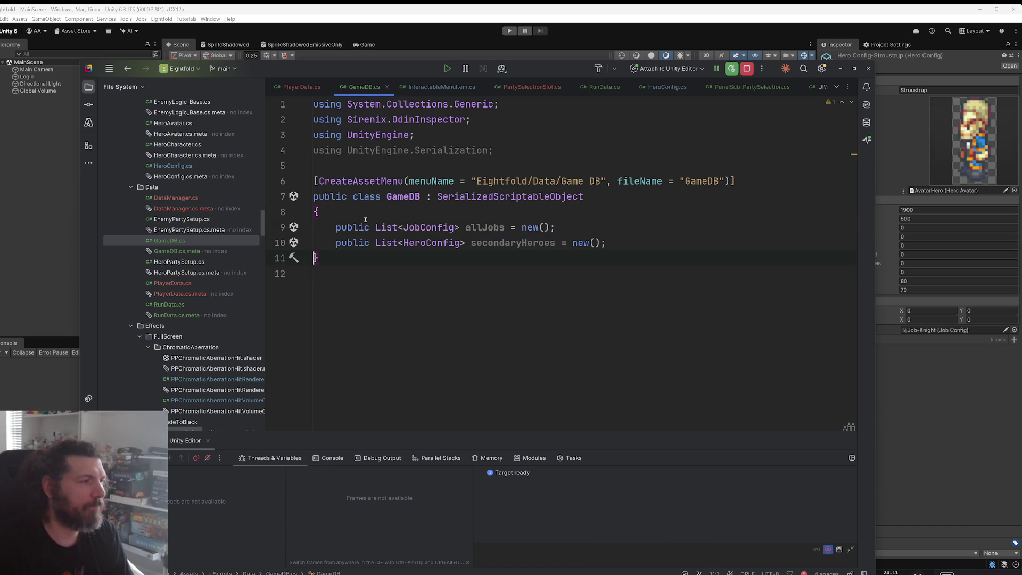
Step: Change GameDB's base class from SerializedScriptableObject to LScriptableSingleton<GameDB>
double_click(499, 197)
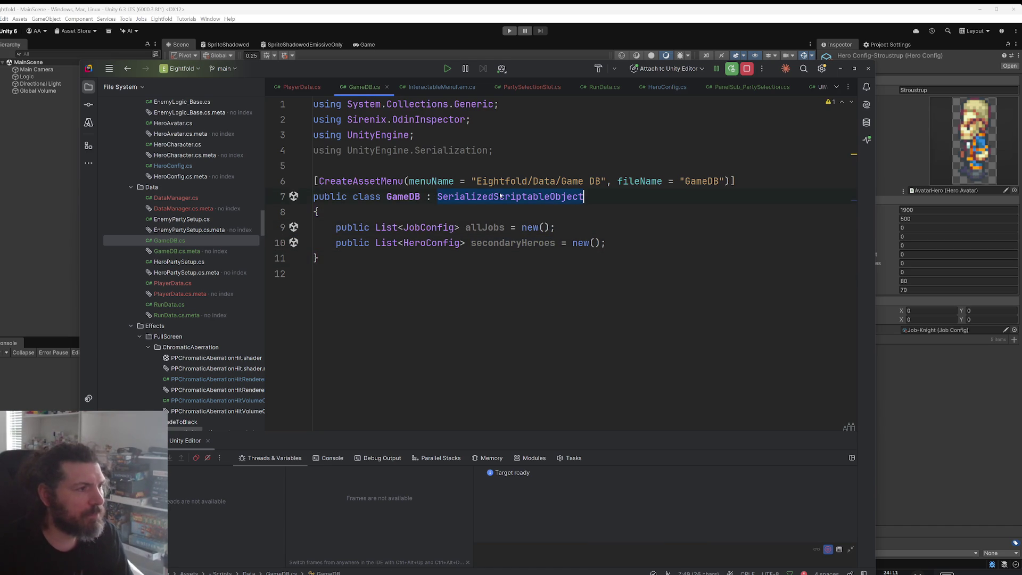
text(Lmono)
key(BackSpace)
key(BackSpace)
key(BackSpace)
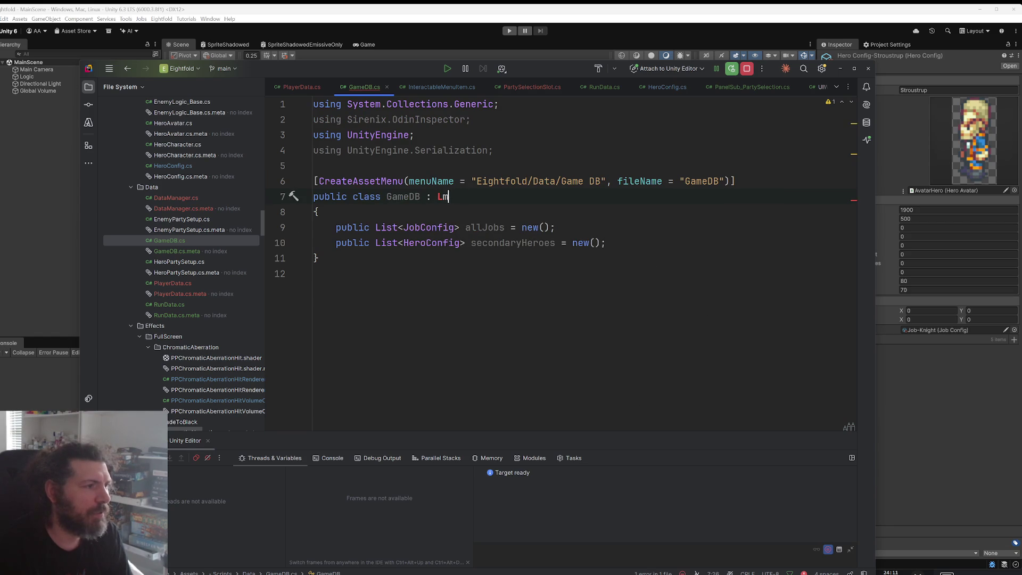
text(s)
key(Down)
key(Down)
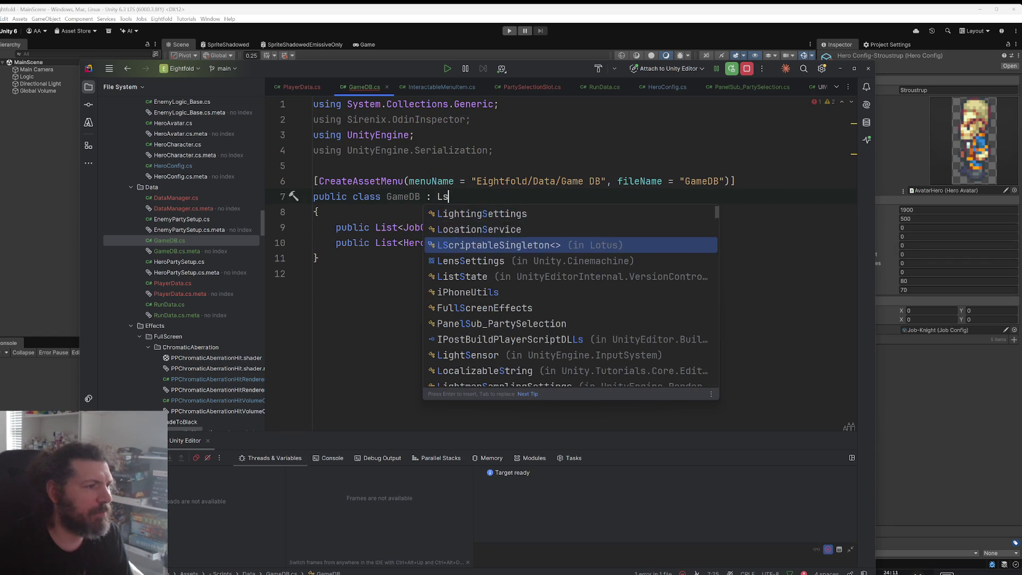
key(Return)
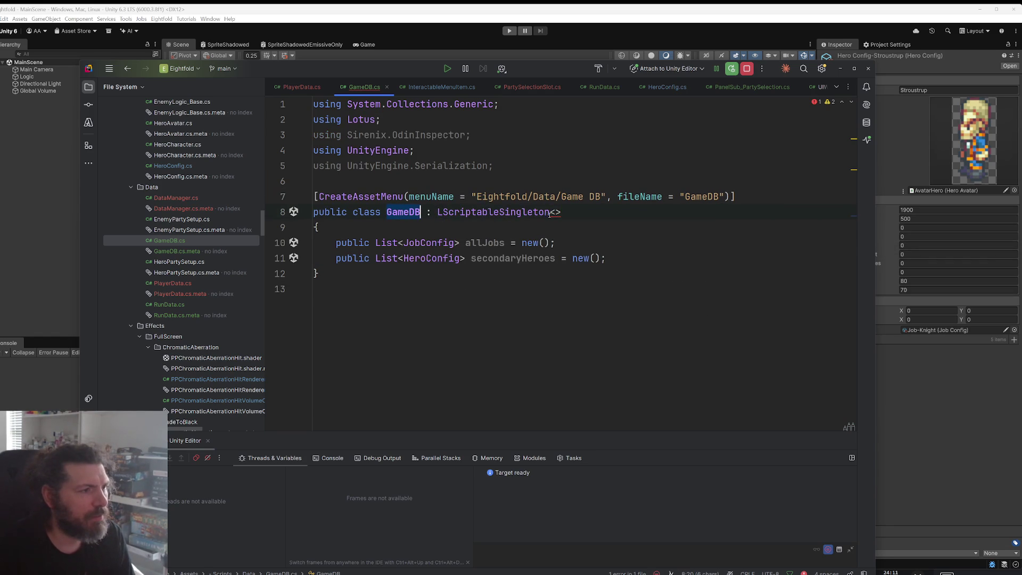
text(GameDB)
Step: Remove the unused Sirenix and Serialization usings, then return to Unity
key(Up)
key(Up)
key(Up)
key(alt+Return)
key(Return)
ctrl+scroll(568, 304, up, 1)
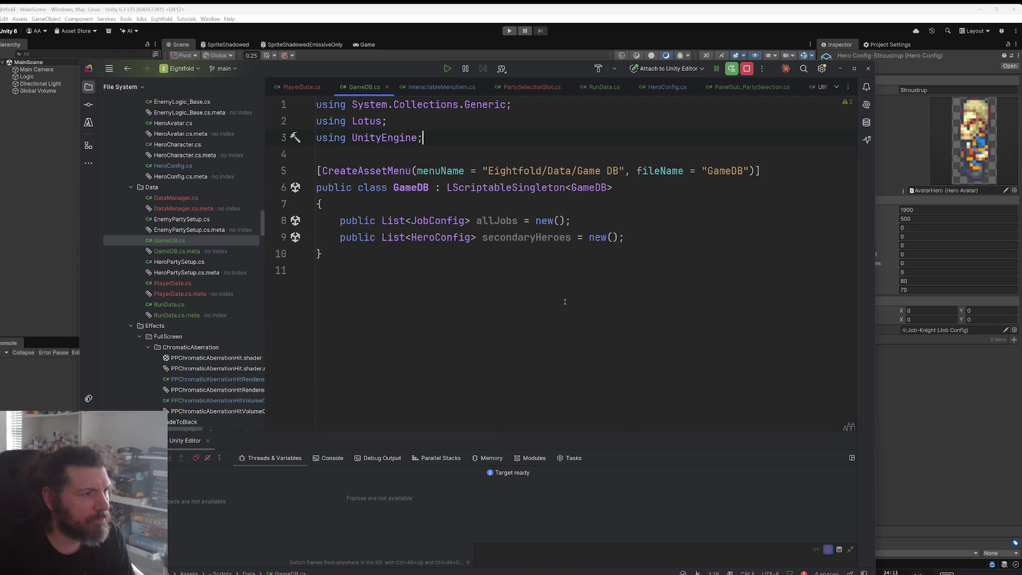
click(907, 421)
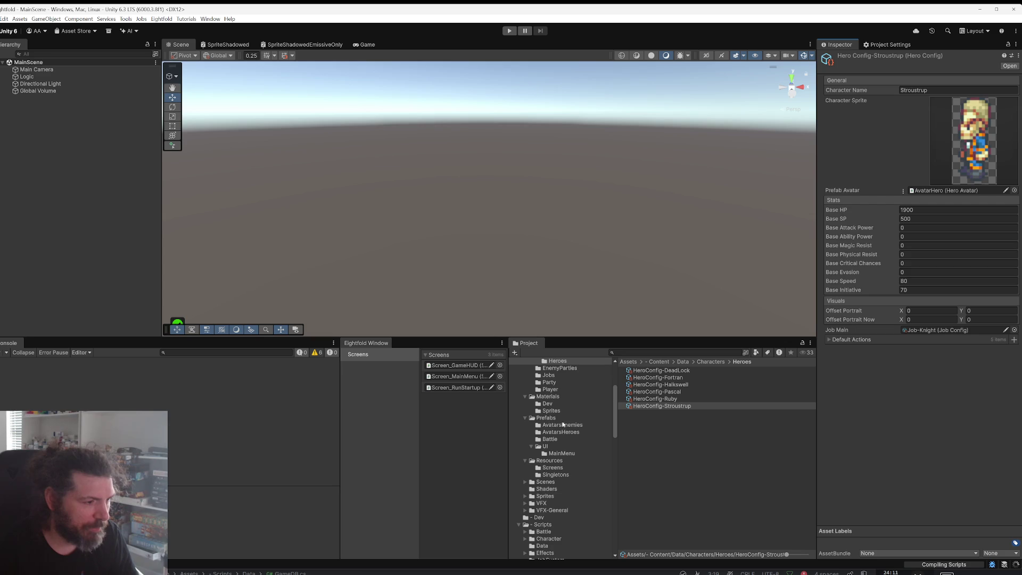
Step: After recompilation, select the Resources/Singletons folder in the Project panel
scroll(563, 507, down, 5)
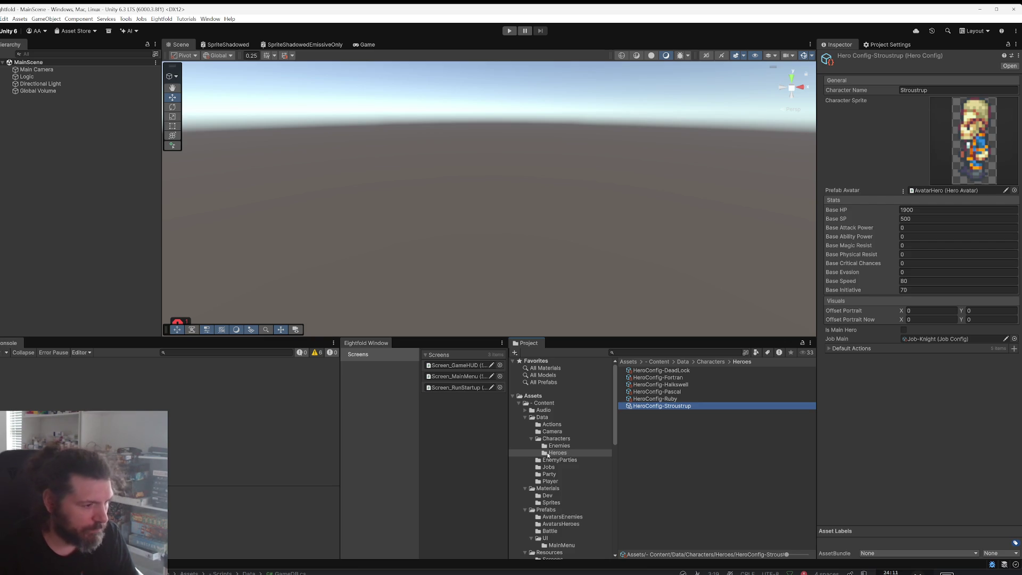
scroll(554, 481, down, 3)
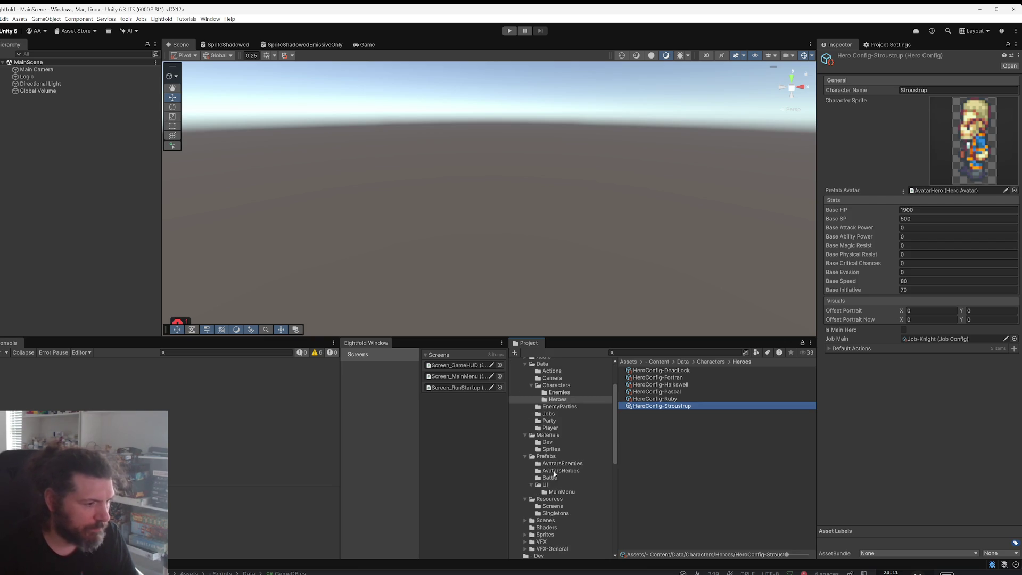
click(555, 514)
Step: Add an Eightfold Game DB asset named GameDB to Resources/Singletons and start an All Jobs entry
right_click(630, 462)
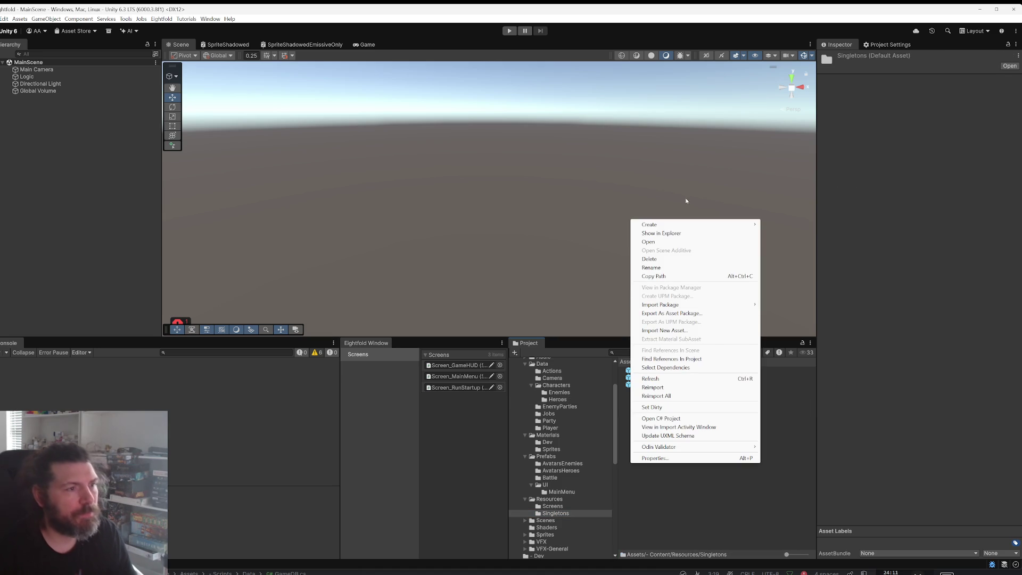
mouse_move(684, 228)
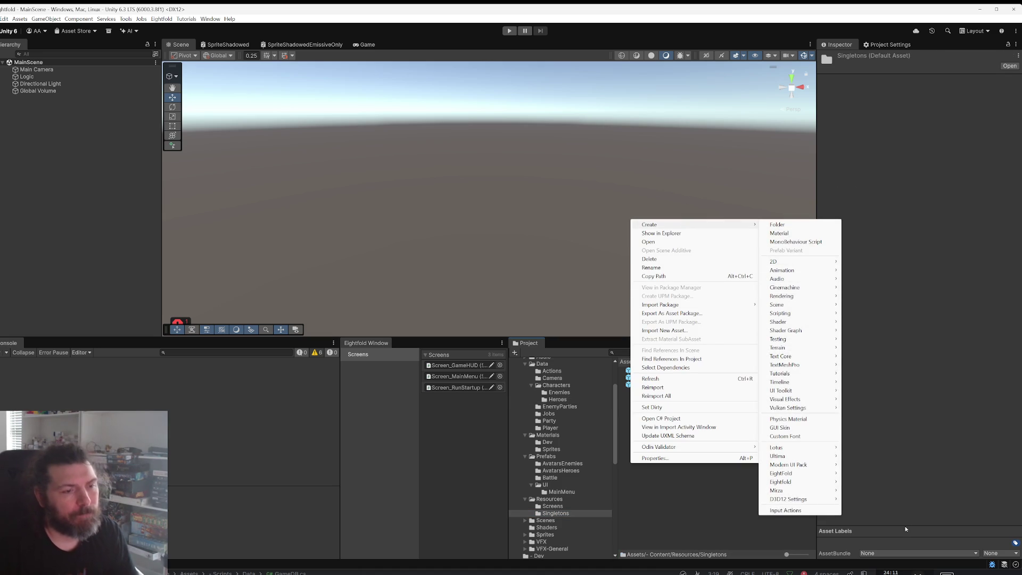
mouse_move(823, 482)
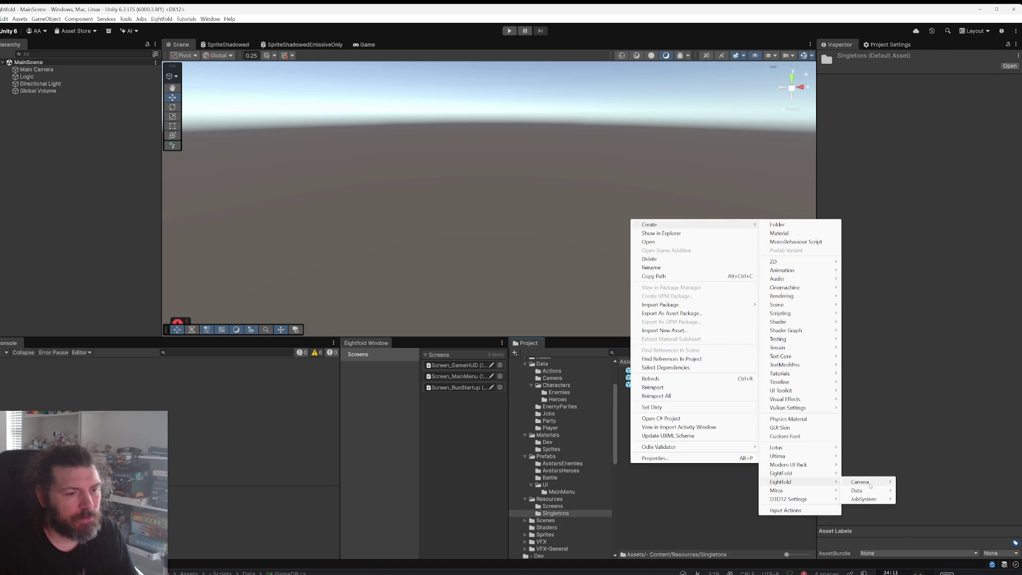
mouse_move(870, 490)
click(916, 490)
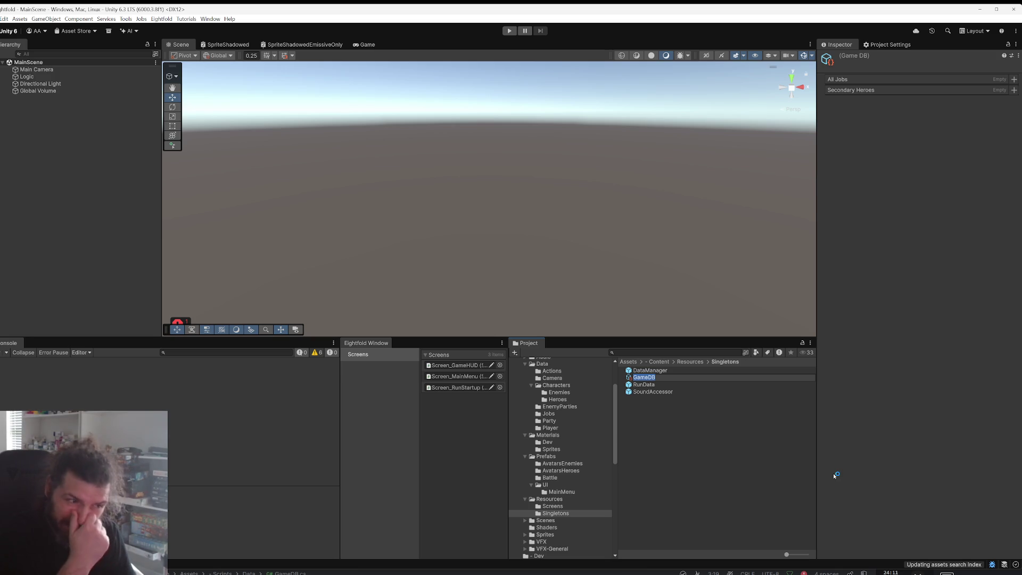
key(Return)
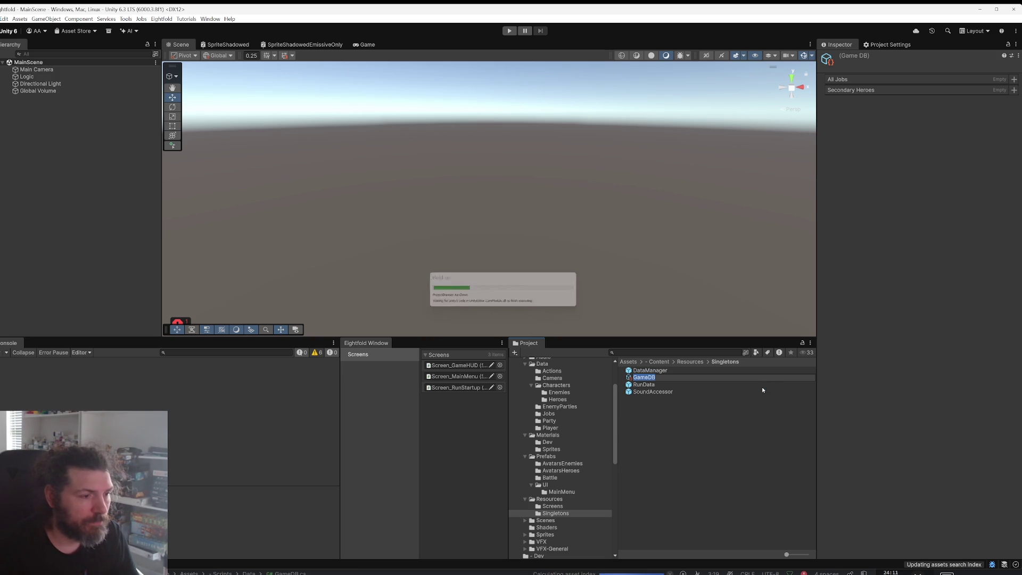
click(1014, 80)
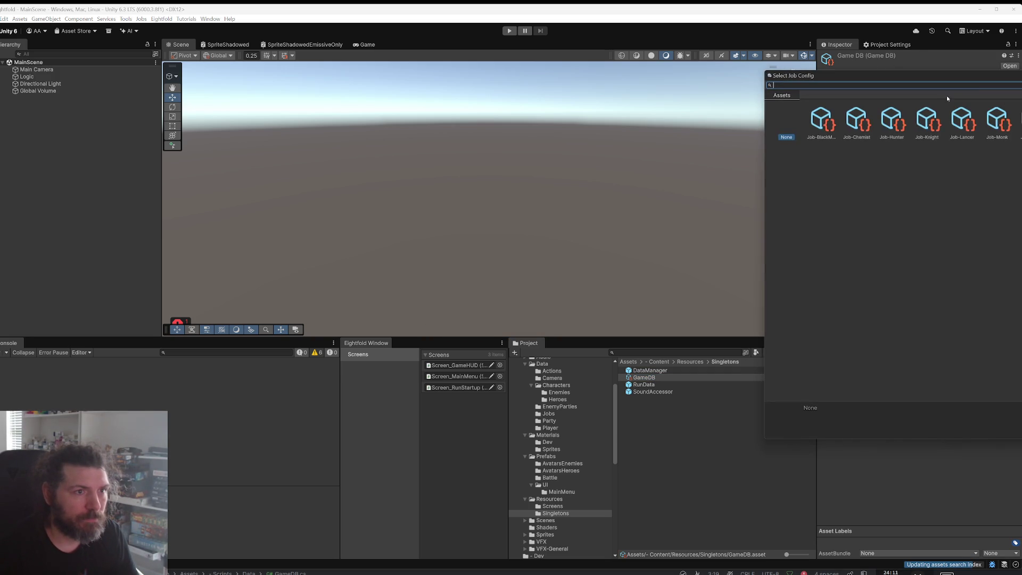
Step: Add Job-BlackMage, Job-Chemist, Job-Hunter, Job-Knight and Job-Lancer to GameDB's All Jobs list
double_click(799, 110)
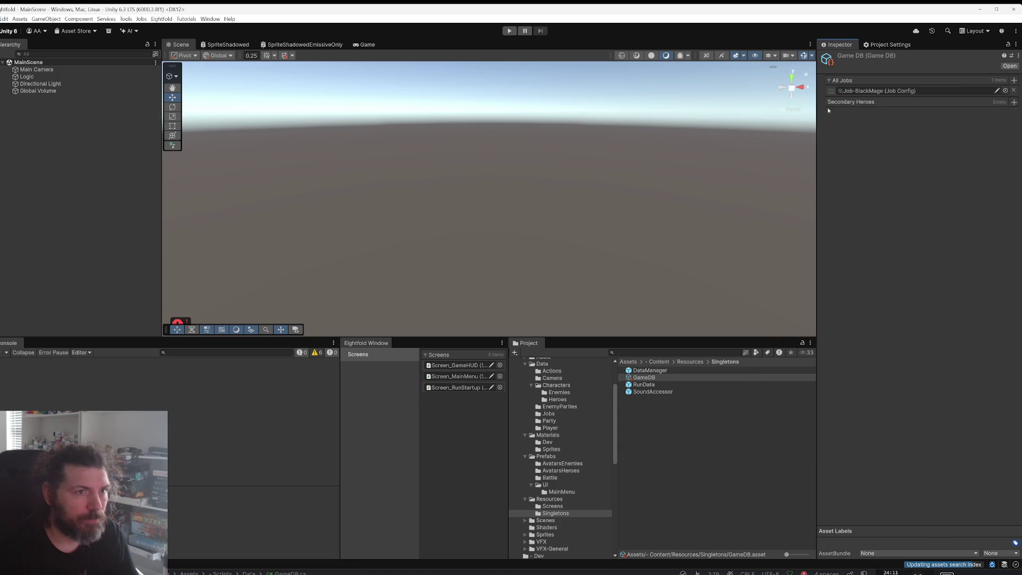
click(1014, 80)
double_click(819, 116)
click(1014, 80)
double_click(796, 126)
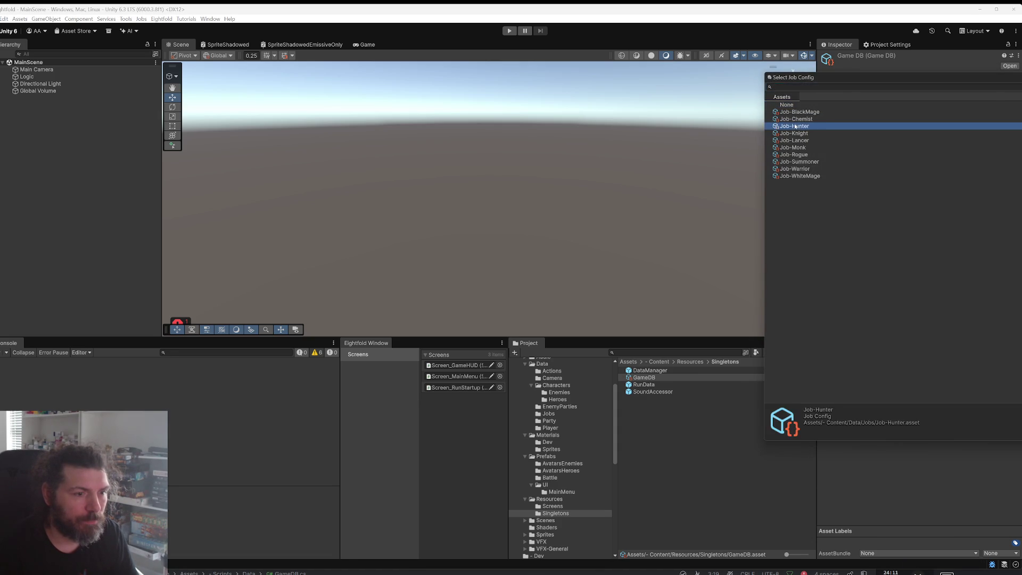
click(1014, 81)
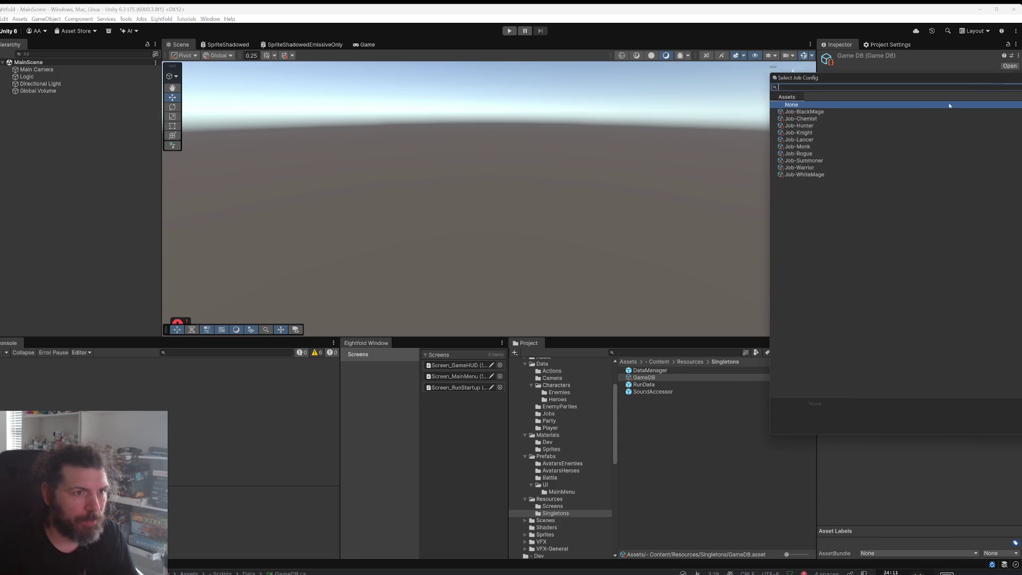
double_click(814, 127)
click(1015, 80)
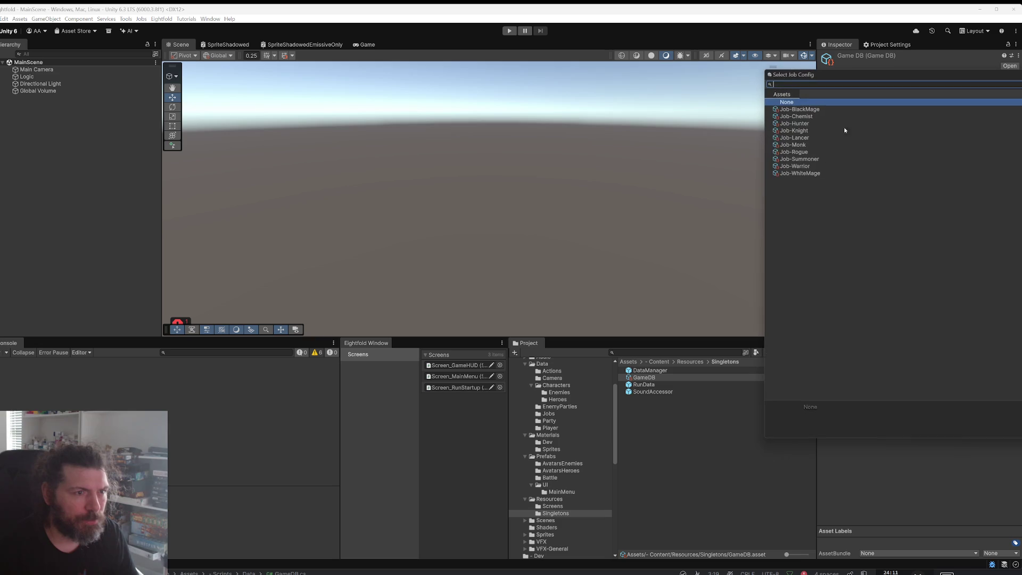
double_click(807, 138)
Step: Add Job-Monk, Job-Rogue, Job-Summoner, Job-Warrior and Job-WhiteMage to All Jobs
click(1001, 140)
click(803, 146)
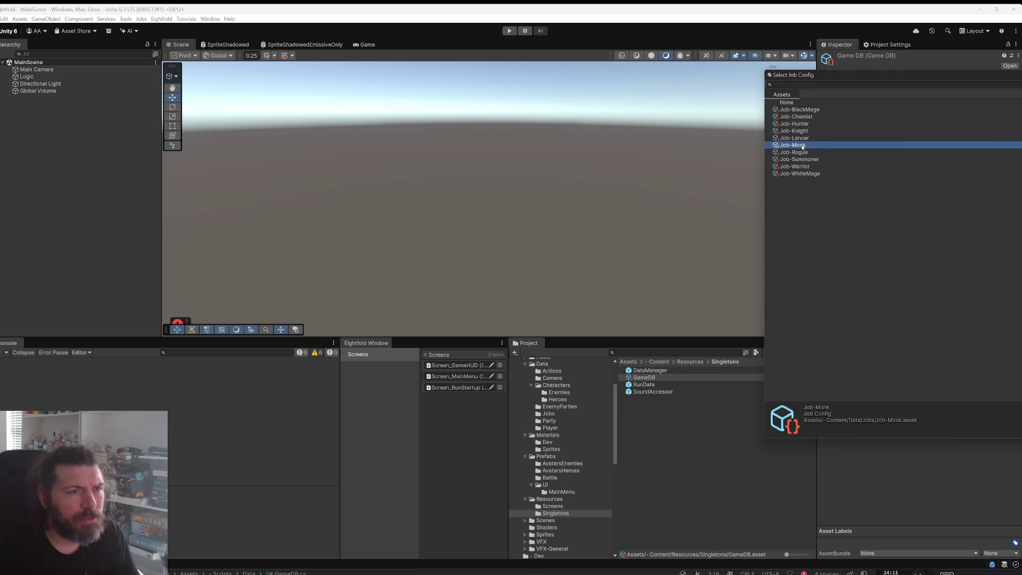
double_click(802, 146)
click(1001, 151)
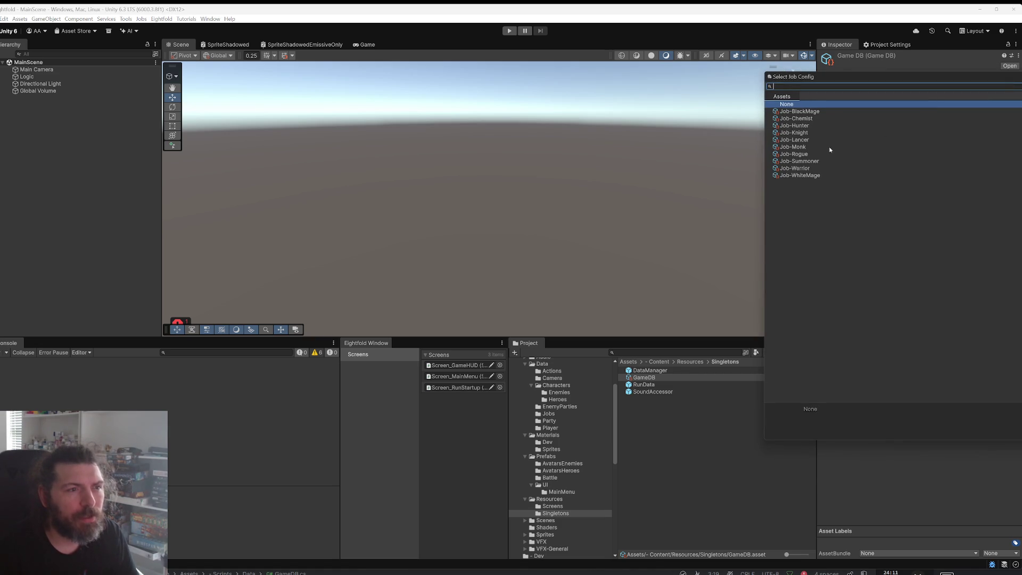
double_click(809, 154)
click(1001, 161)
double_click(819, 158)
click(1001, 173)
double_click(817, 168)
click(1001, 184)
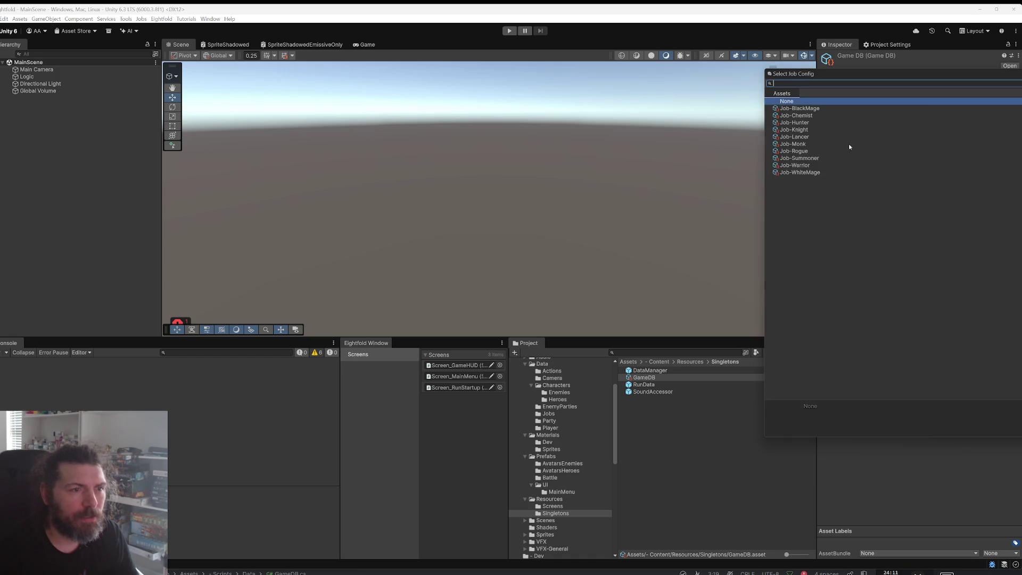
click(811, 172)
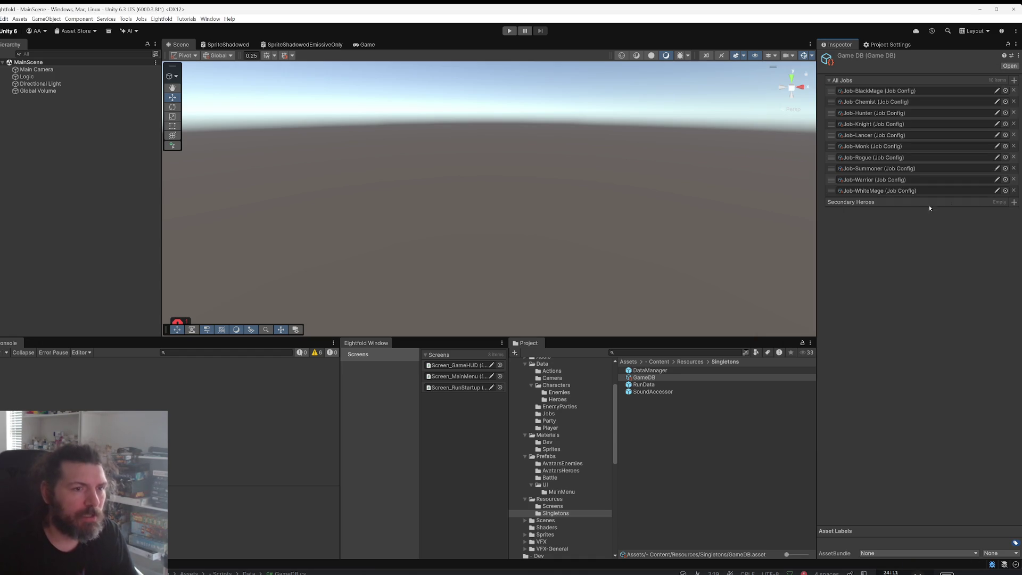
Step: Add HeroConfig-DeadLock to GameDB's Secondary Heroes and locate it in the project
click(1014, 203)
double_click(855, 229)
click(900, 214)
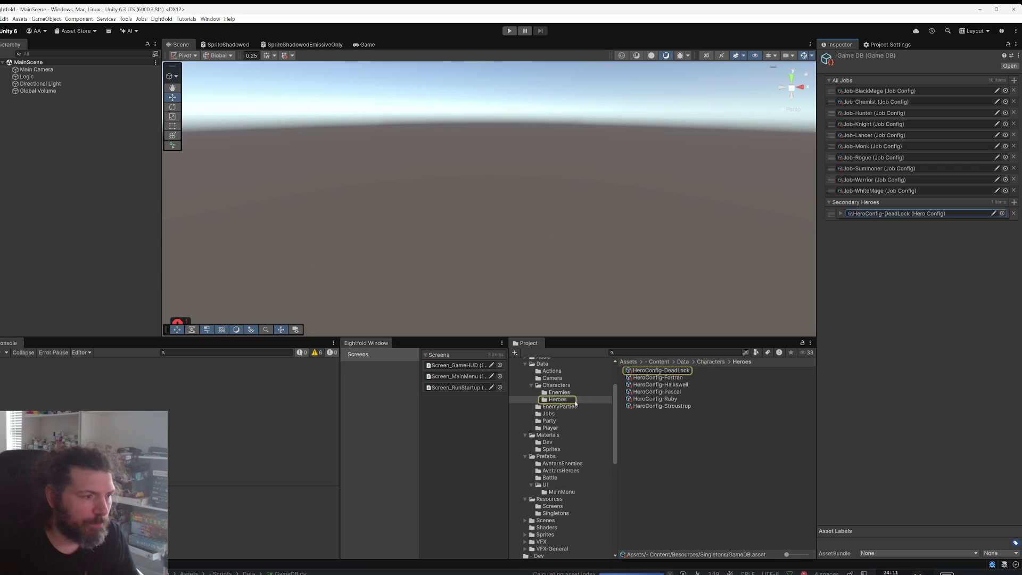
Step: Rename the Heroes folder to HeroesMain
click(574, 400)
click(574, 400)
text(Ma)
key(Return)
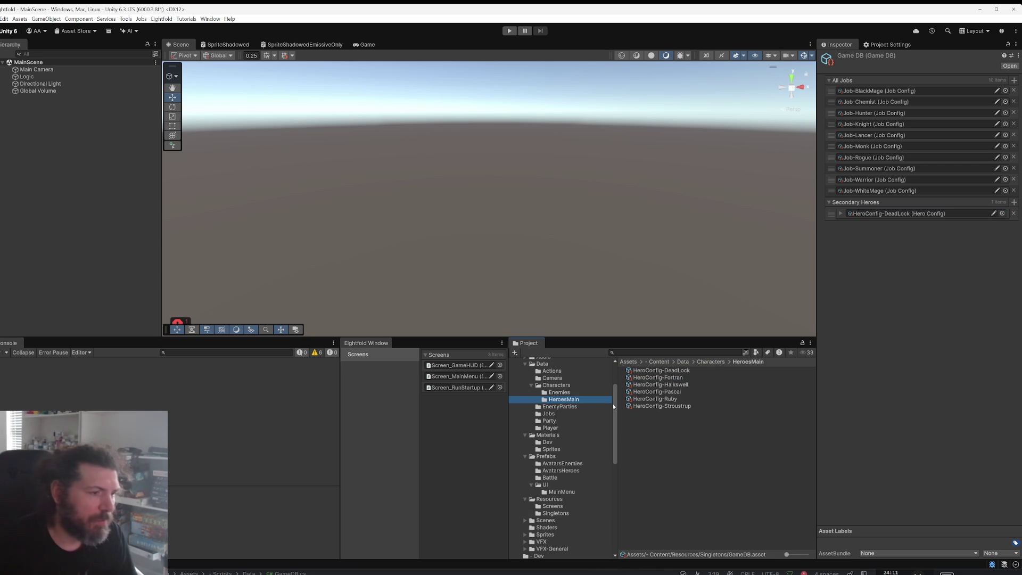
Step: Check Is Main Hero on all six hero configs in HeroesMain
click(660, 405)
key(ctrl+a)
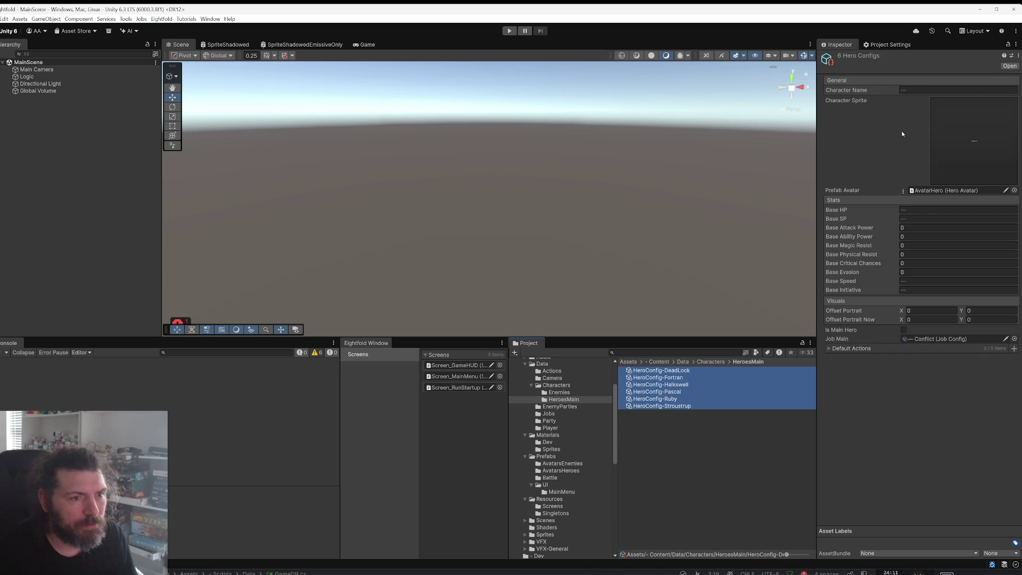
click(904, 330)
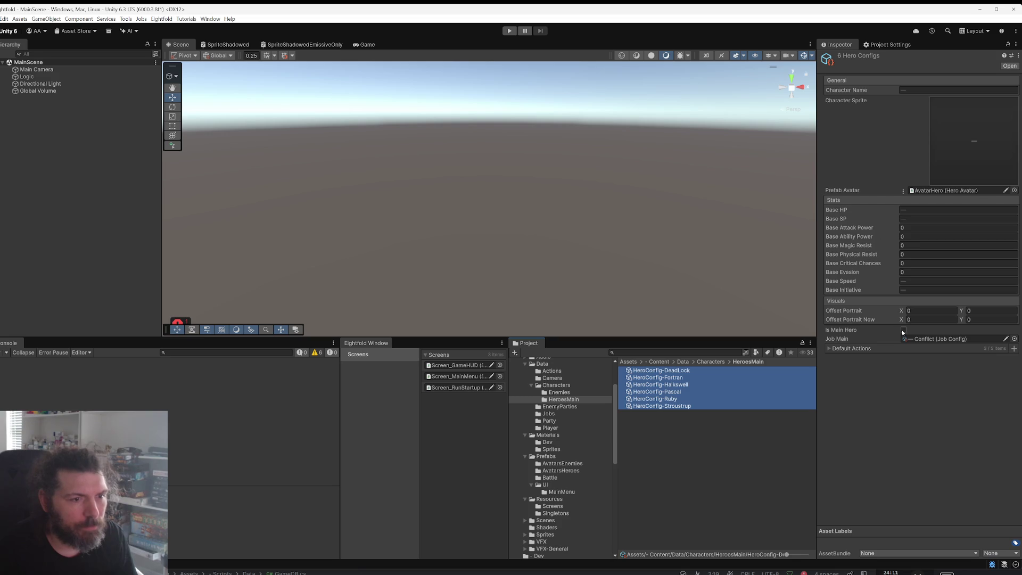
click(654, 385)
click(655, 398)
Step: Duplicate the HeroesMain folder and name the copy HeroesSecondary
click(581, 400)
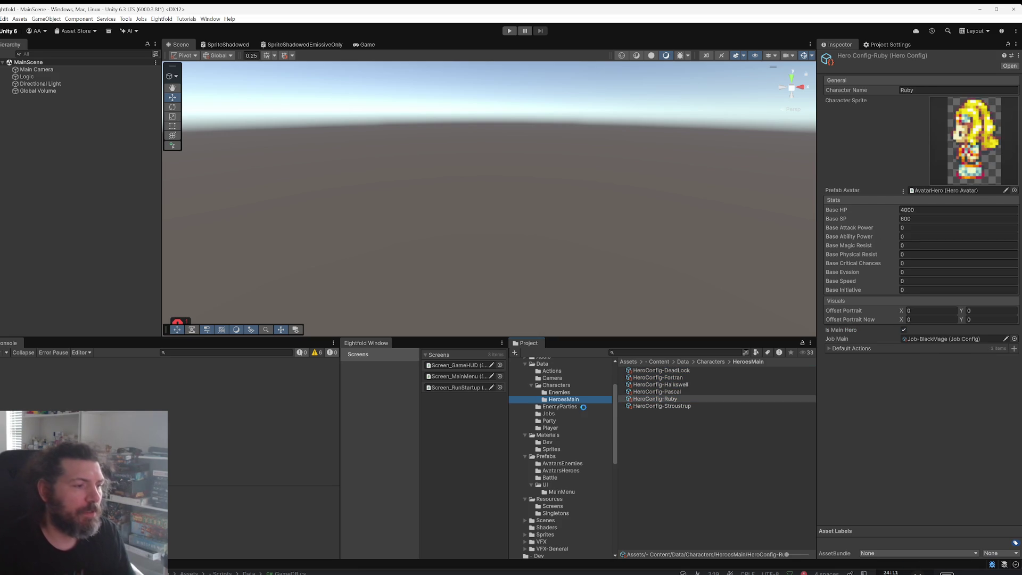
key(ctrl+d)
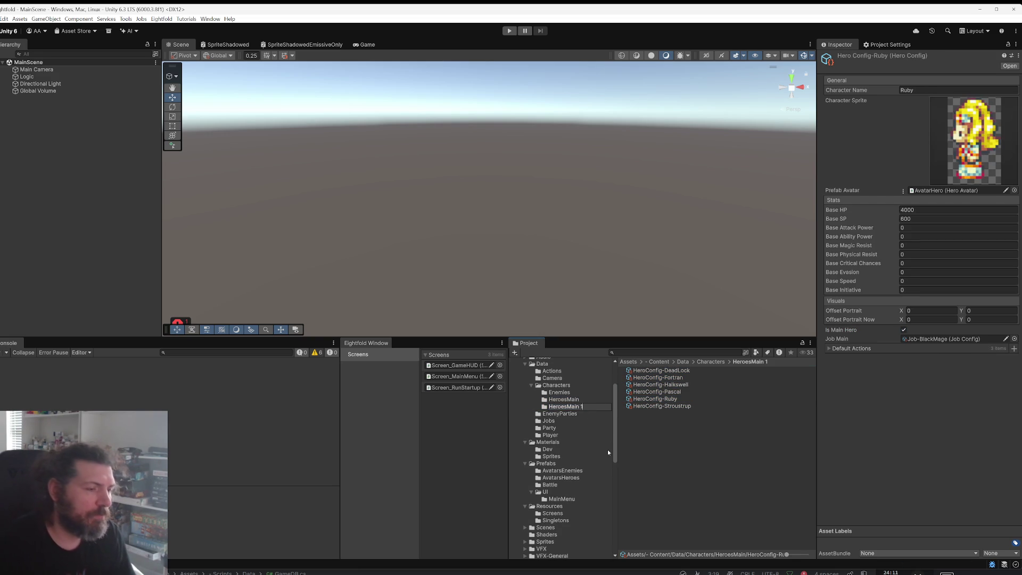
key(BackSpace)
key(BackSpace)
key(BackSpace)
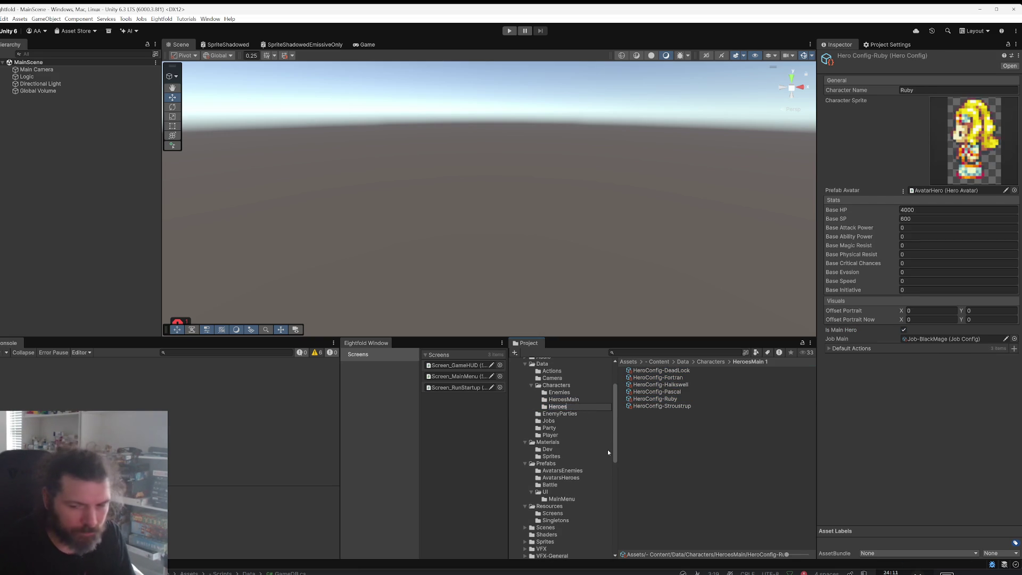
text(Secondary)
key(Return)
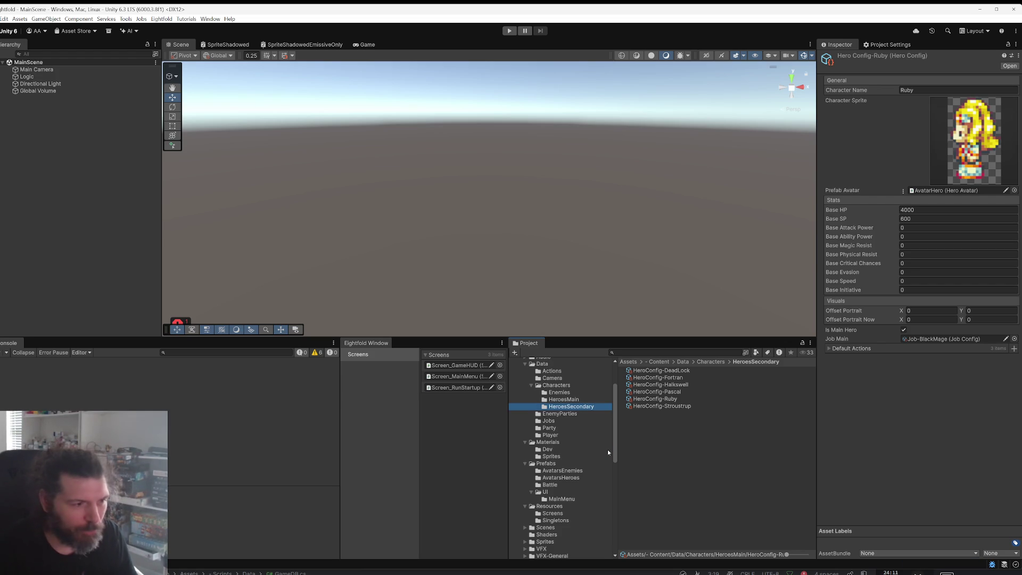
Step: In HeroesMain, rename the DeadLock and Stroustrup configs to HeroMain-DeadLock and HeroMain-Stroustrup
click(587, 414)
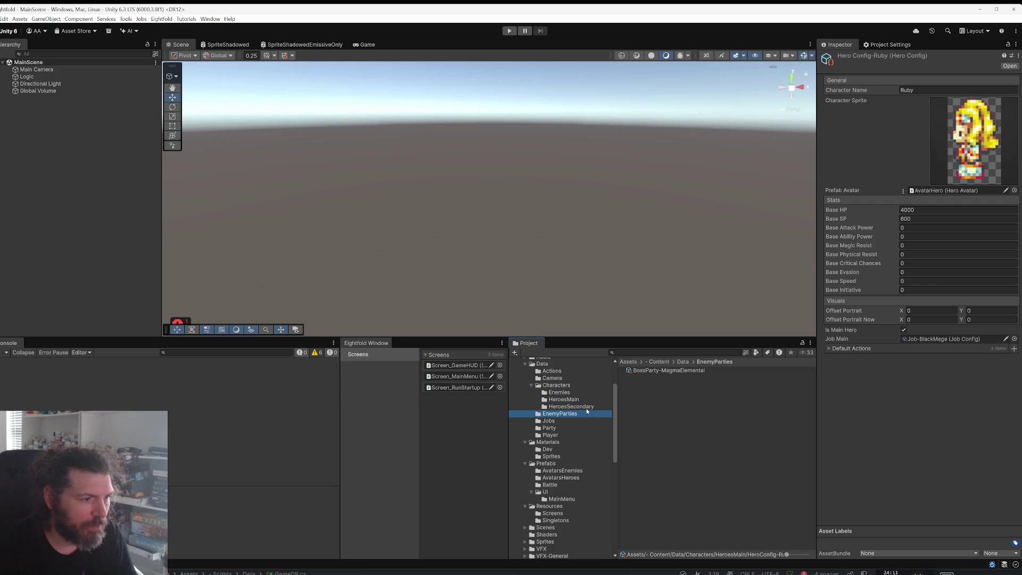
click(587, 407)
click(587, 400)
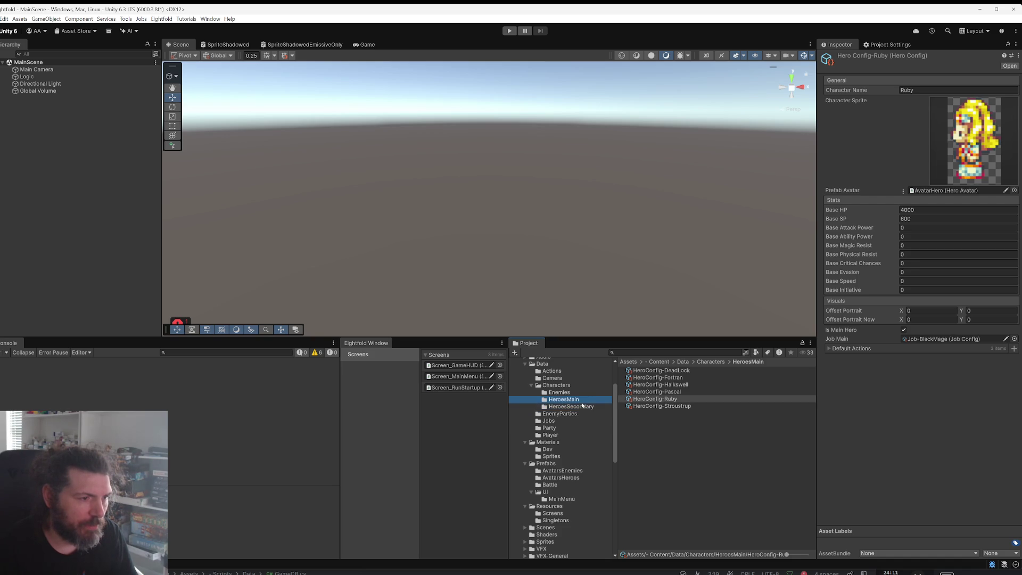
click(655, 371)
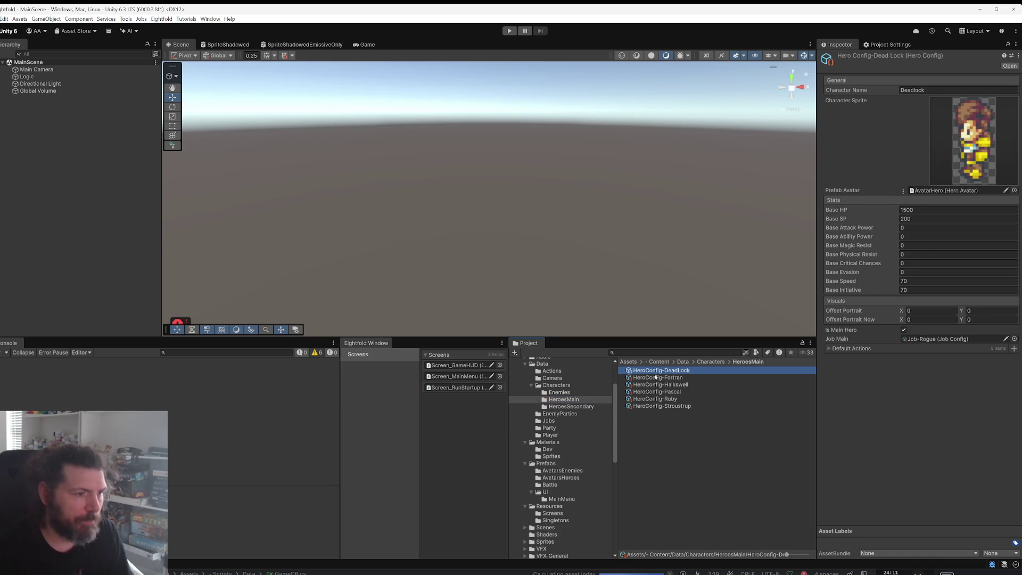
key(Delete)
key(Delete)
key(Delete)
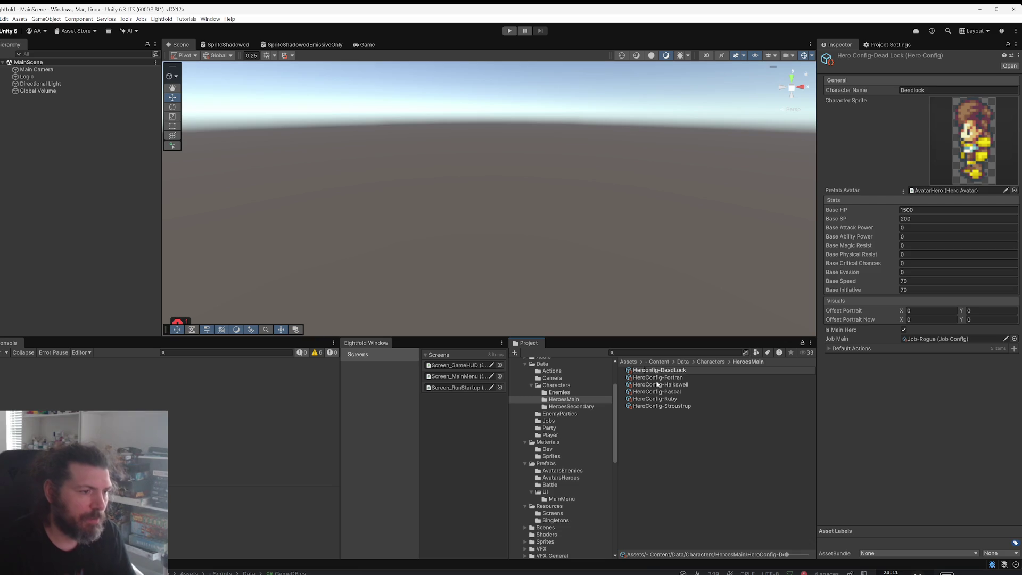
text(Main)
key(Return)
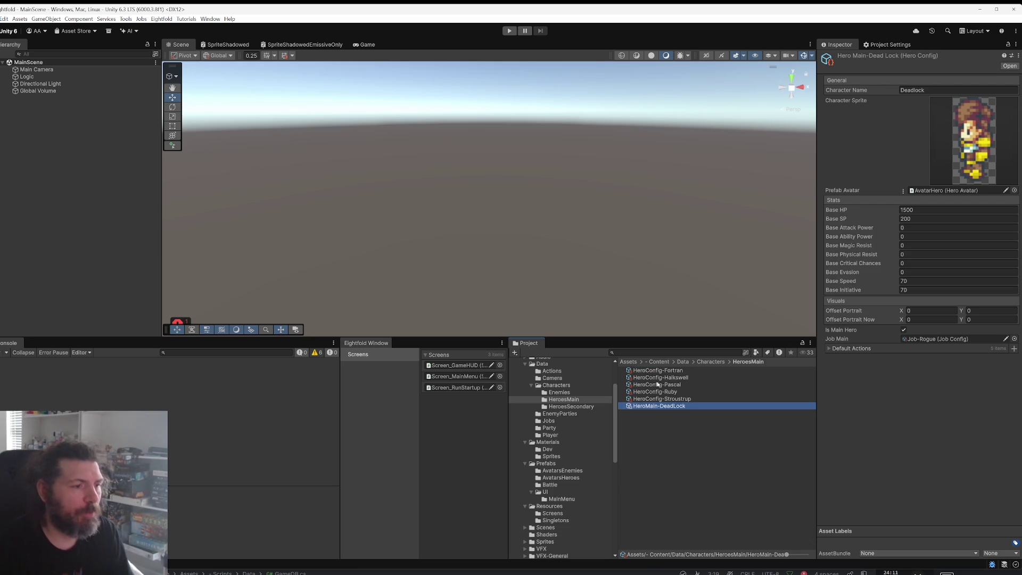
key(Up)
key(F2)
key(Delete)
key(Delete)
key(Delete)
text(Main)
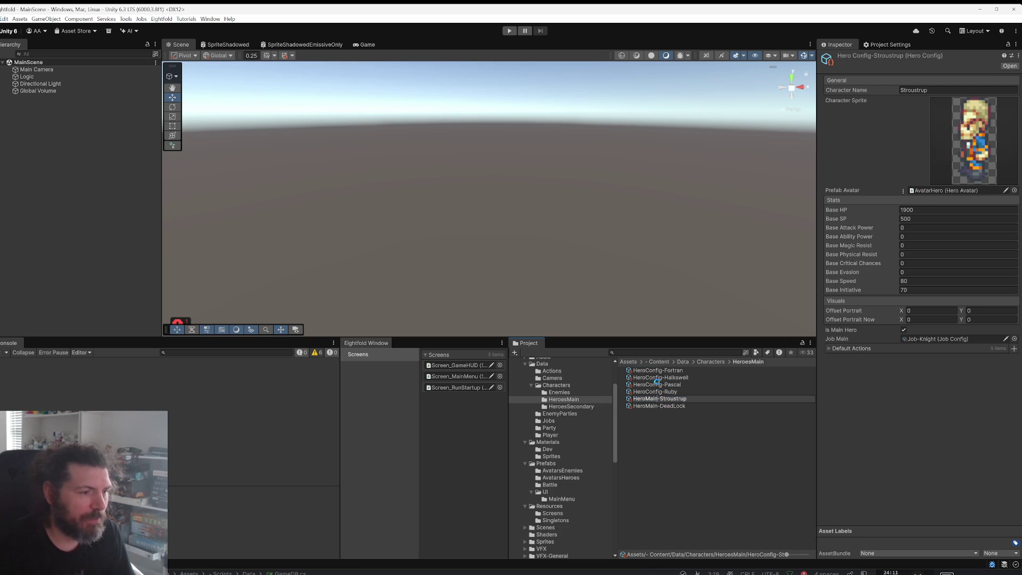
key(Return)
Step: Rename the Ruby and Pascal configs to HeroMain-Ruby and HeroMain-Pascal
key(Up)
key(Up)
key(F2)
key(Delete)
key(Delete)
key(Delete)
text(Main)
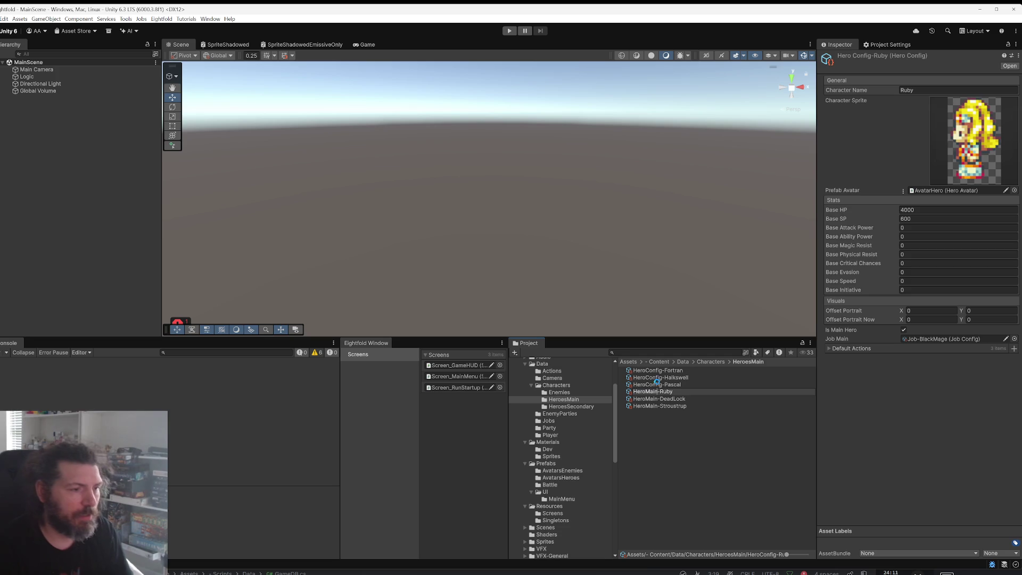
key(Return)
key(Up)
key(Up)
key(F2)
key(Delete)
key(Delete)
key(Delete)
text(Main)
key(Return)
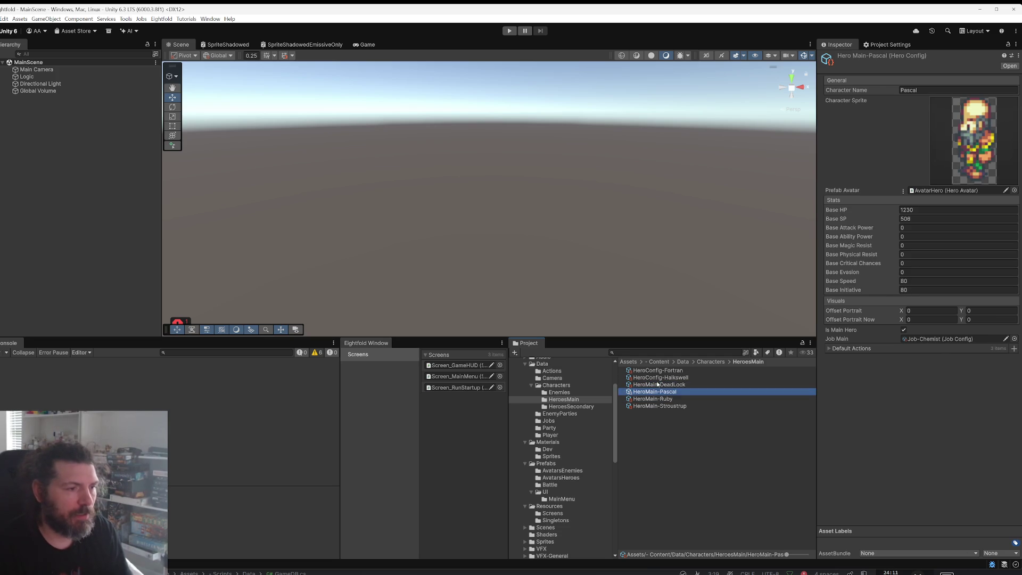
Step: Rename the Halkswell and Fortran configs to HeroMain-Halkswell and HeroMain-Fortran
key(Up)
key(Up)
key(F2)
key(Delete)
key(Delete)
key(Delete)
text(Main)
key(Return)
key(Up)
key(Up)
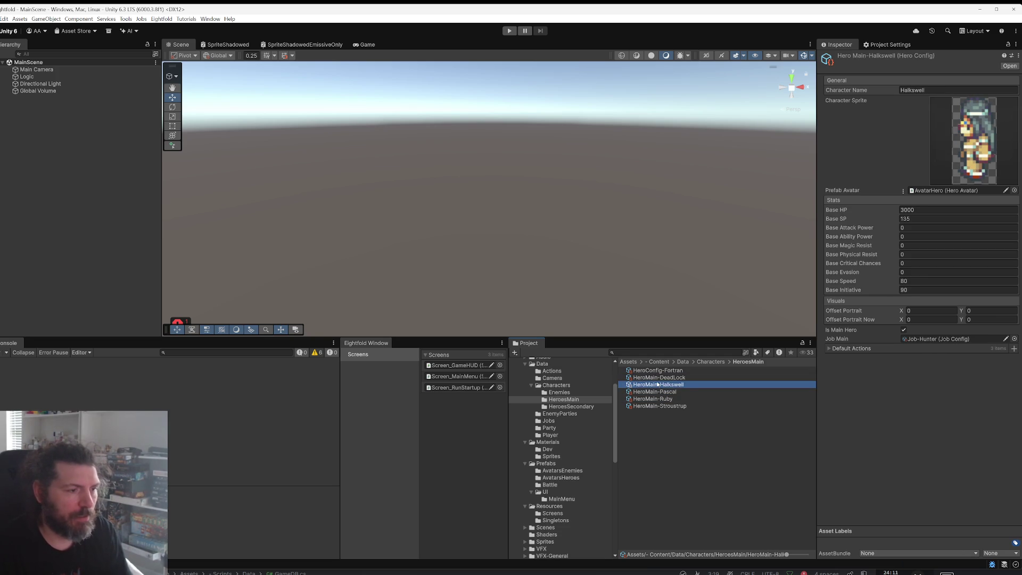
key(F2)
text(HeroMain)
key(Return)
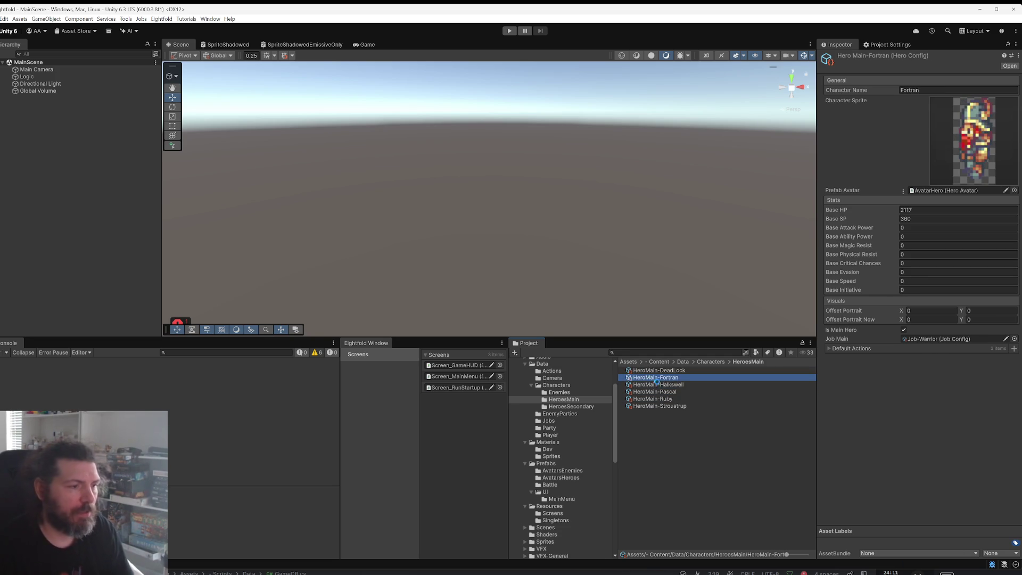
click(571, 406)
Step: In HeroesSecondary, rename the DeadLock and Stroustrup configs to HeroSec-DeadLock and HeroSec-Stroustrup
click(662, 370)
key(F2)
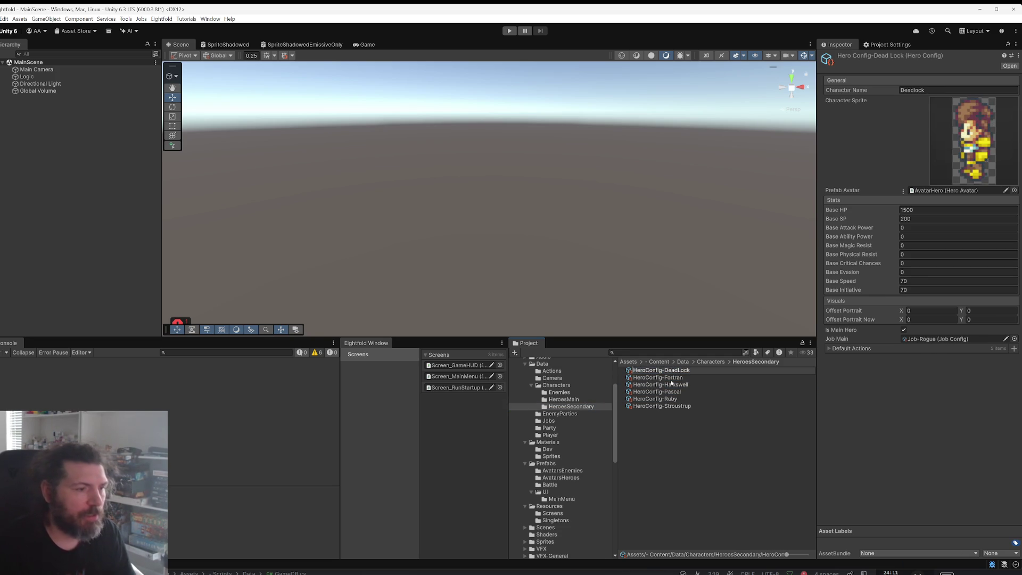
key(Right)
key(BackSpace)
key(BackSpace)
key(BackSpace)
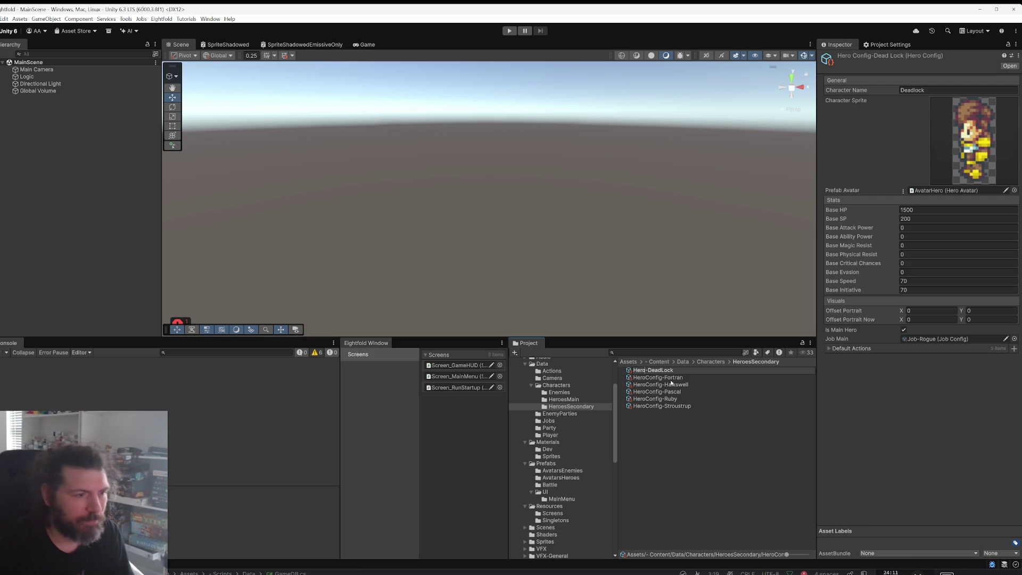
text(Sec)
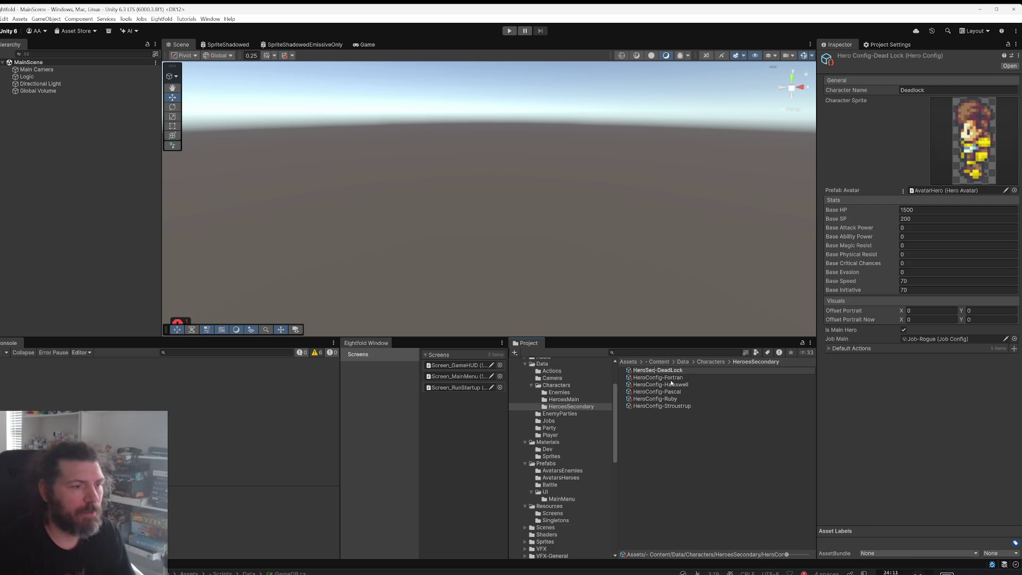
key(Return)
key(Up)
key(F2)
text(HeroSec)
key(Return)
Step: Rename the Ruby and Pascal configs to HeroSec-Ruby and HeroSec-Pascal
key(Up)
key(Up)
key(F2)
text(HeroSec)
key(Return)
key(Up)
key(Up)
key(F2)
text(HeroSec)
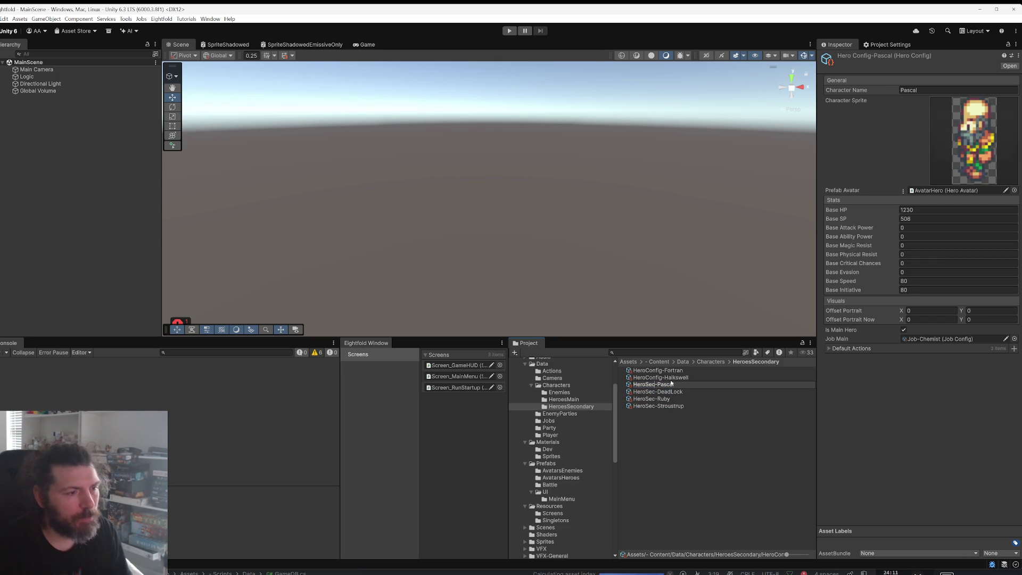
key(Return)
Step: Rename the Halkswell and Fortran configs to HeroSec-Halkswell and HeroSec-Fortran, then check HeroesMain
key(Up)
key(Up)
key(F2)
text(HeroSec)
key(Return)
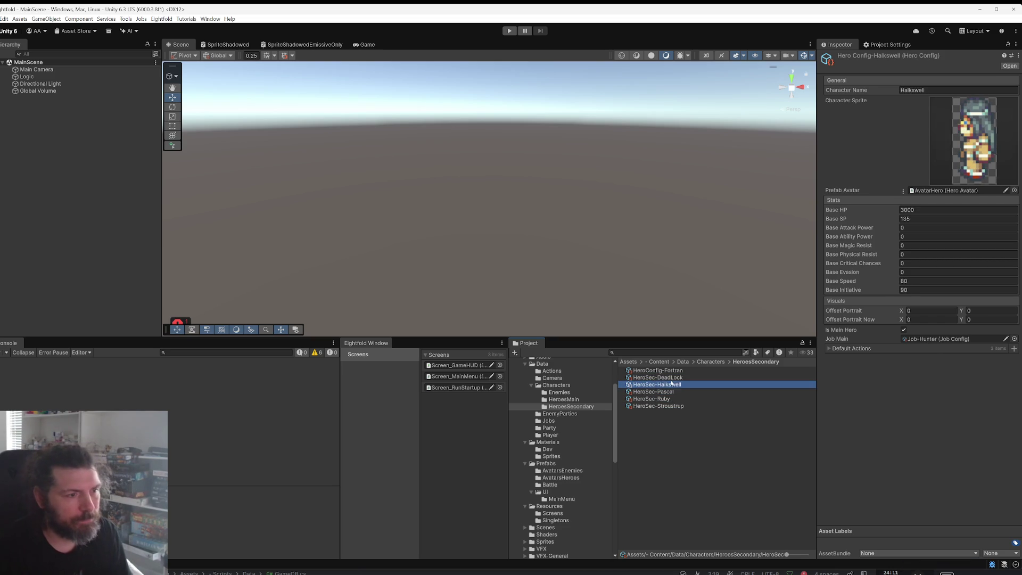
key(Up)
key(Up)
key(F2)
text(HeroSec)
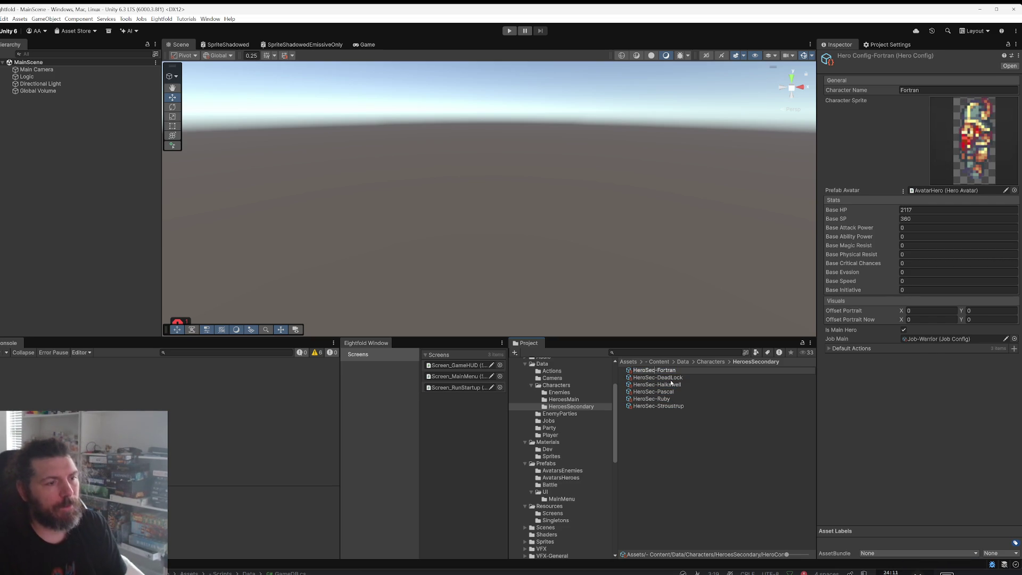
key(Return)
key(Up)
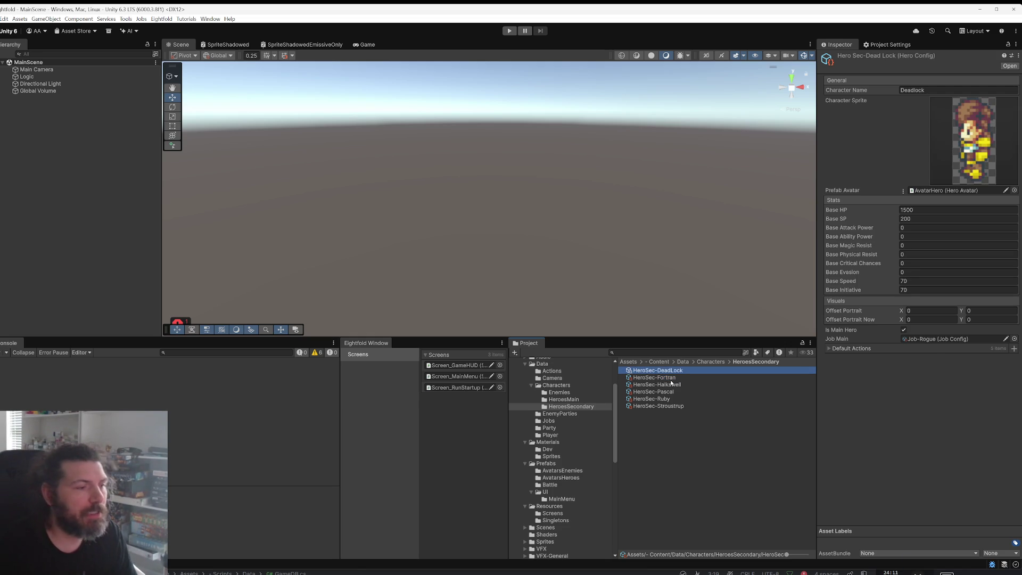
click(564, 400)
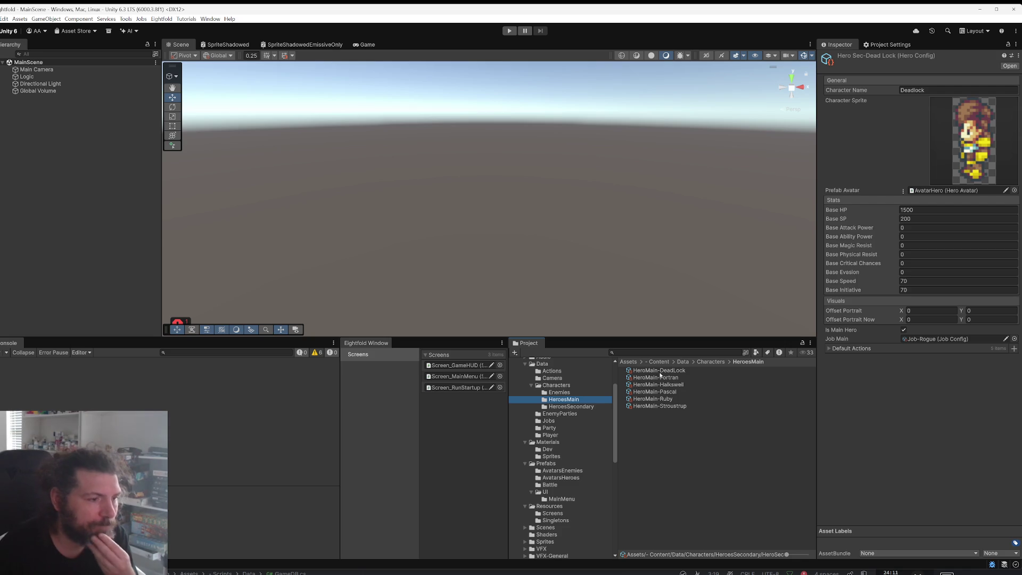
Step: Select the HeroesSecondary folder in the Project window tree
click(594, 406)
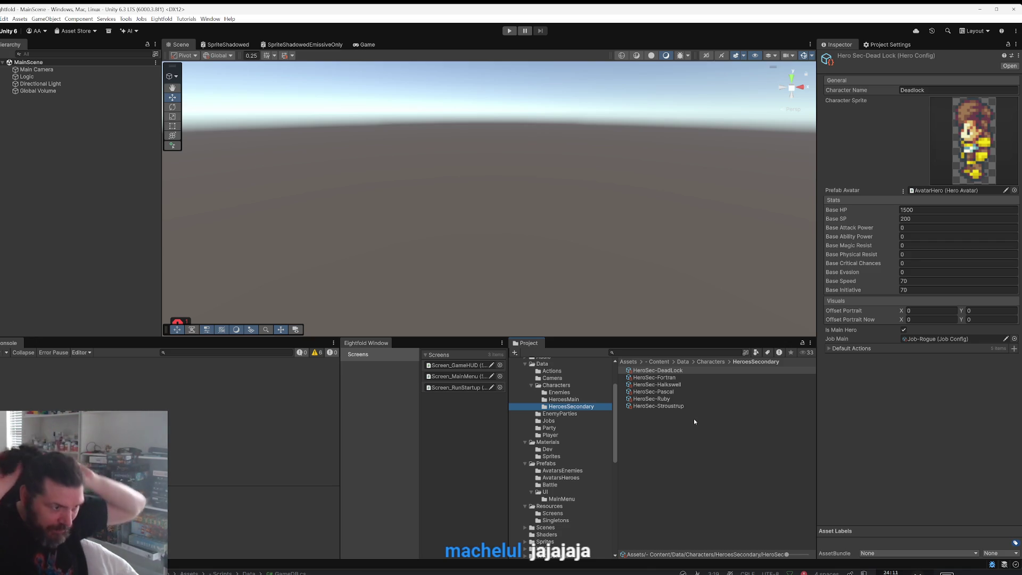
Step: Rename HeroSec-DeadLock to HeroSec-Hal and HeroSec-Fortran to HeroSec-Geppeto
click(634, 372)
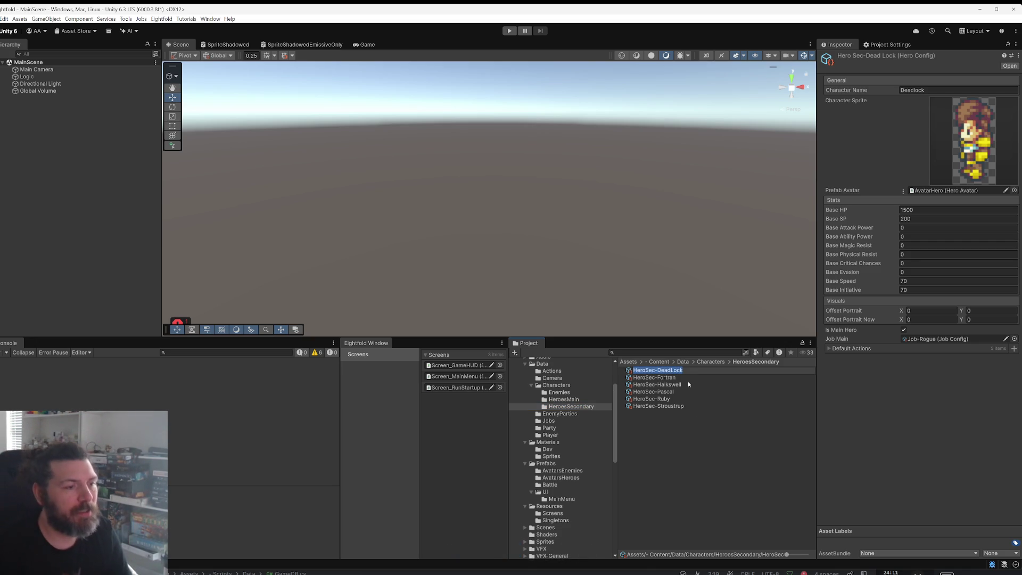
key(End)
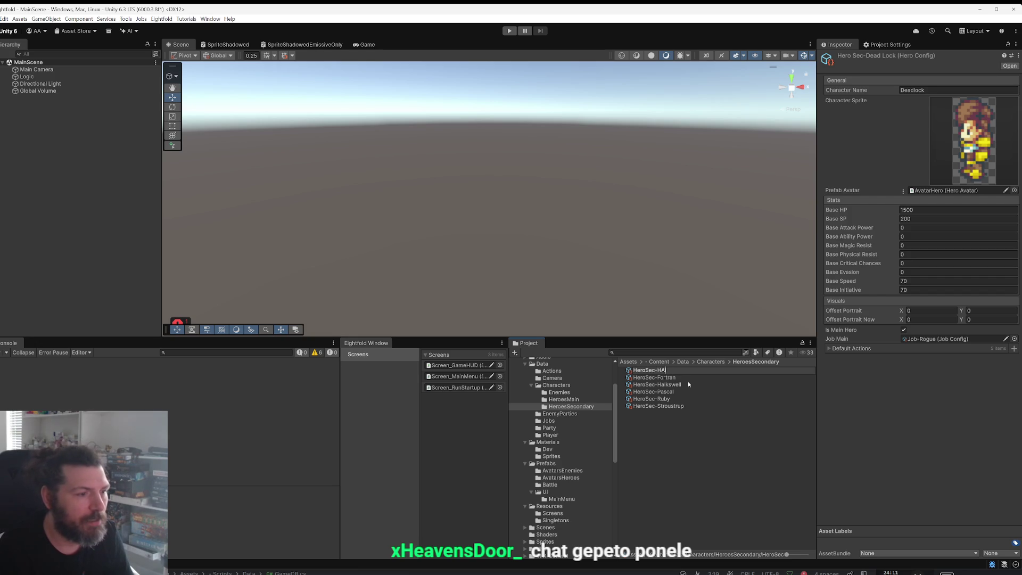
text(al)
key(Return)
key(Up)
key(F2)
key(BackSpace)
key(BackSpace)
key(BackSpace)
text(Gep)
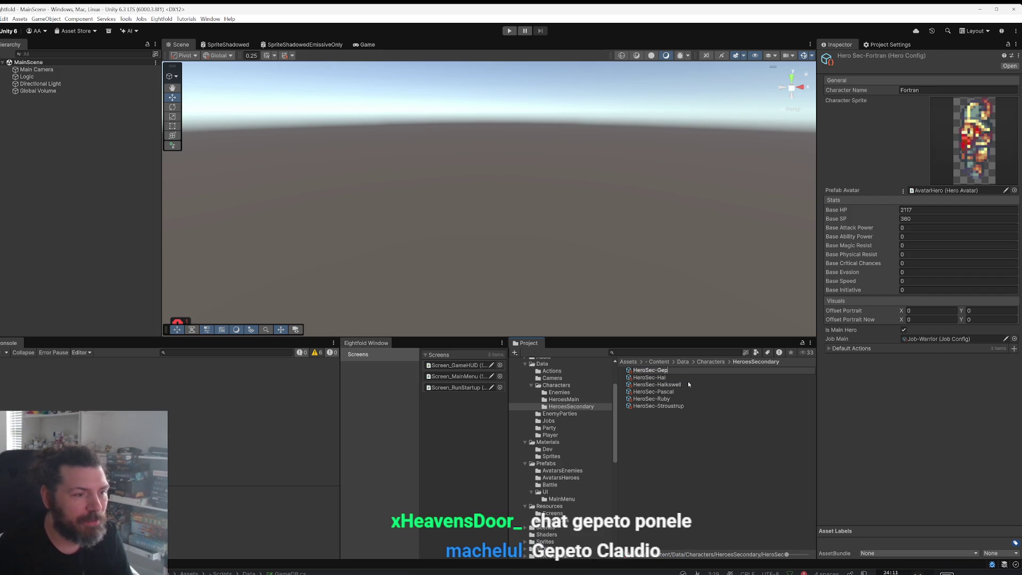
text(peto)
key(Return)
Step: Rename the Halkswell and Pascal configs to HeroSec-Claude and HeroSec-Sybil
key(Down)
key(Down)
key(F2)
key(BackSpace)
text(C)
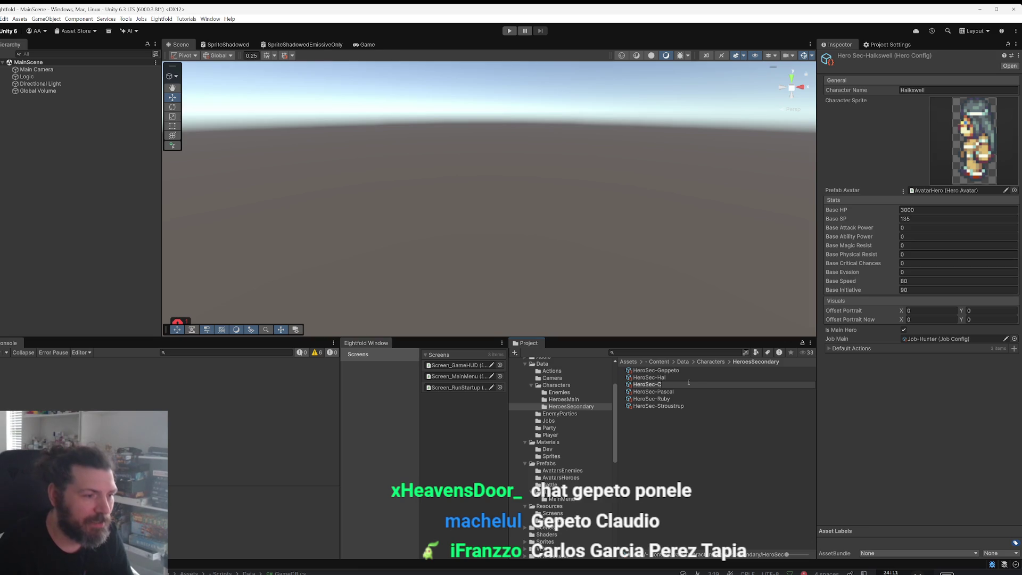
text(laudio)
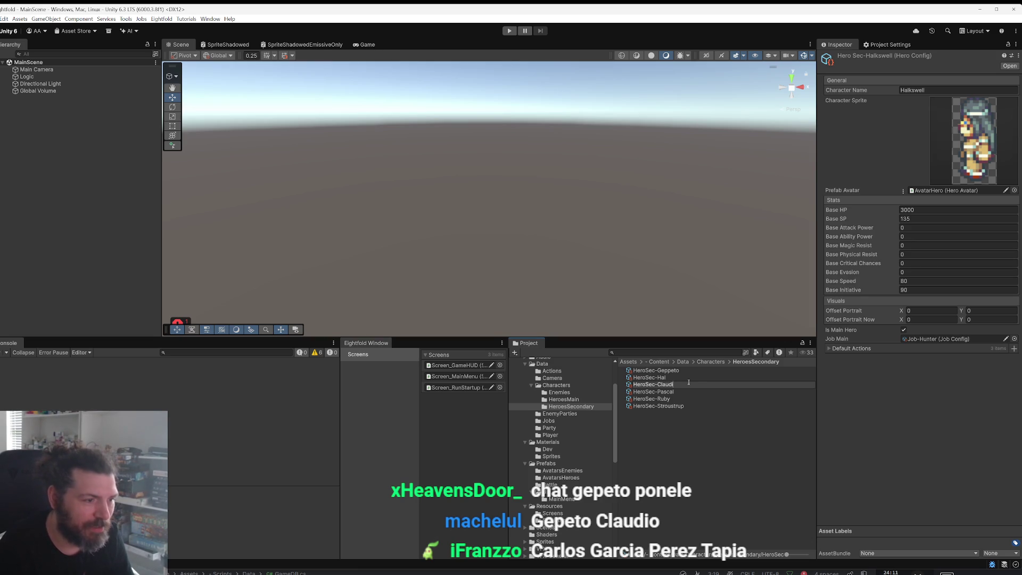
key(Return)
key(Down)
key(Down)
key(Down)
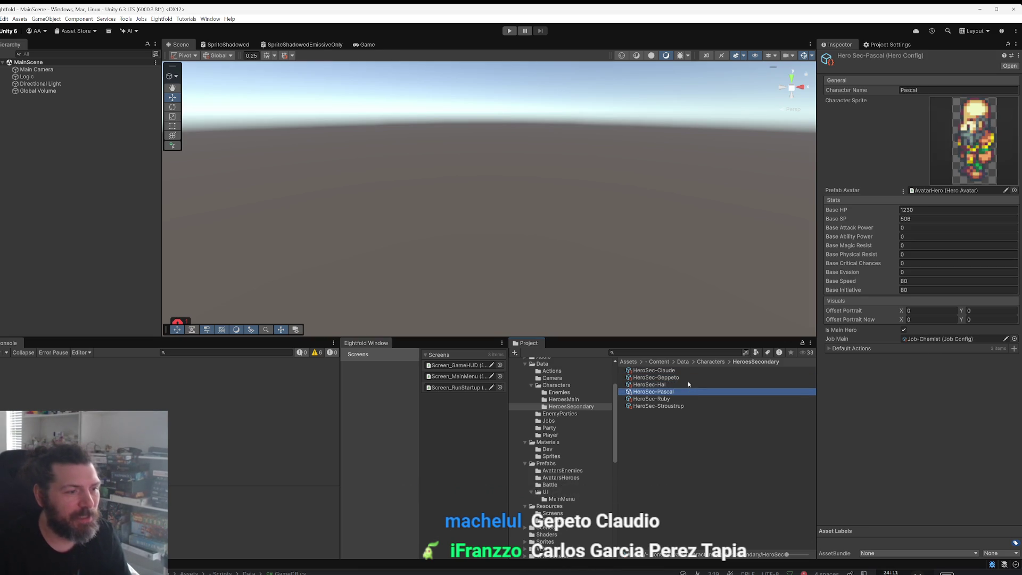
key(End)
key(ctrl+shift+Left)
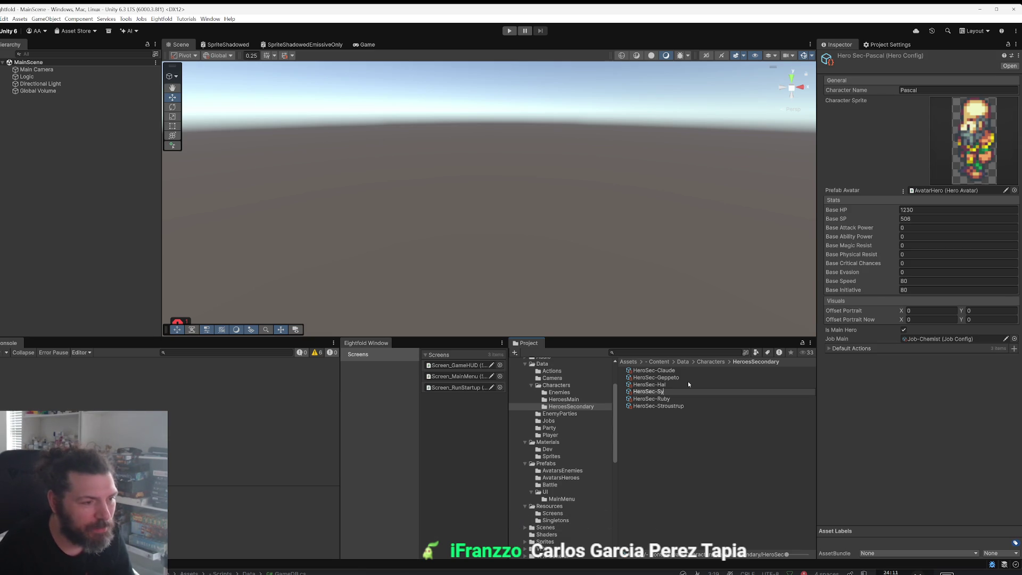
text(b)
key(Return)
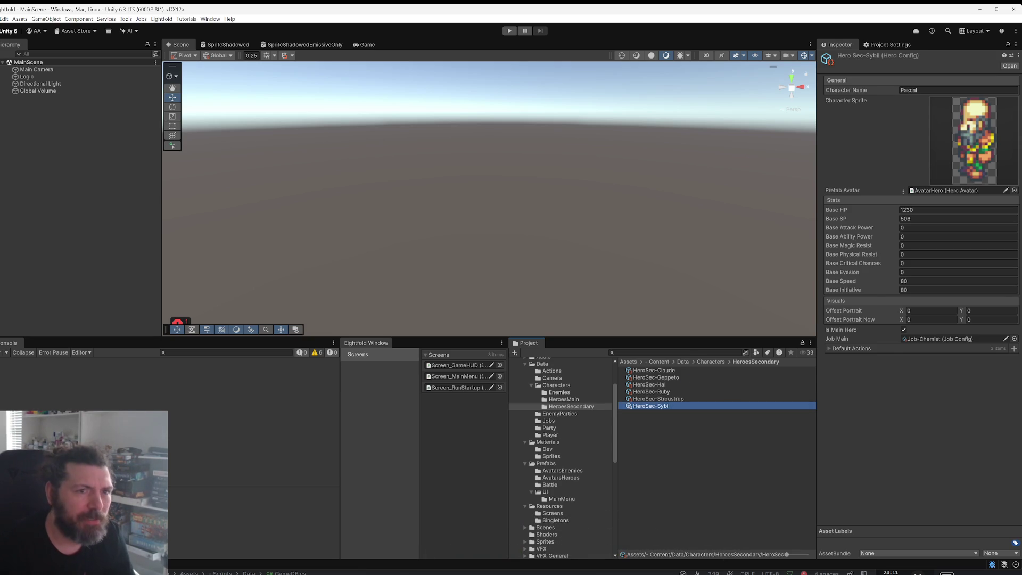
key(alt+Tab)
key(ctrl+n)
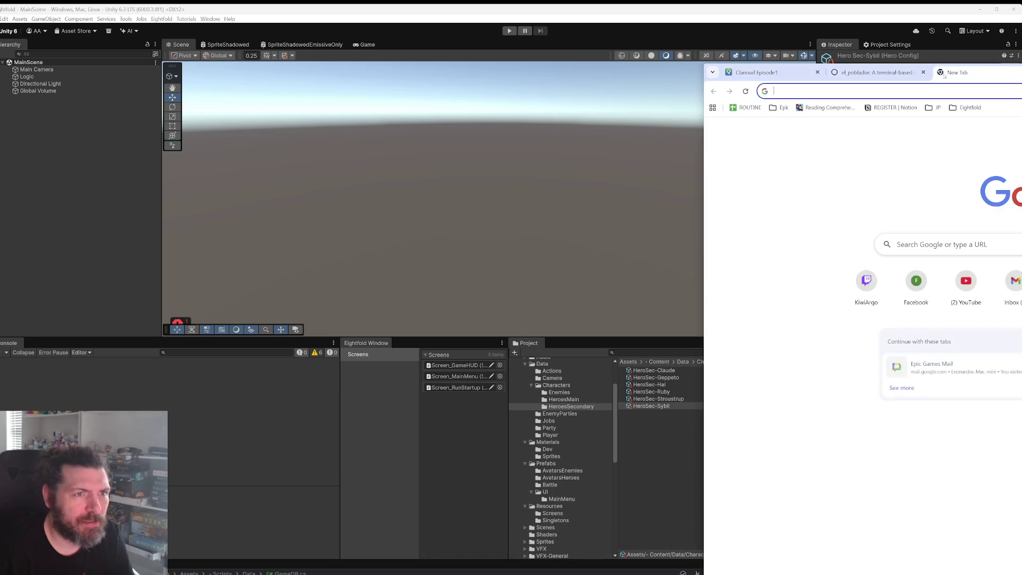
Step: Search Chrome for 'psycho pass sibyl' to verify the Sibyl spelling, then close the browser
text(py)
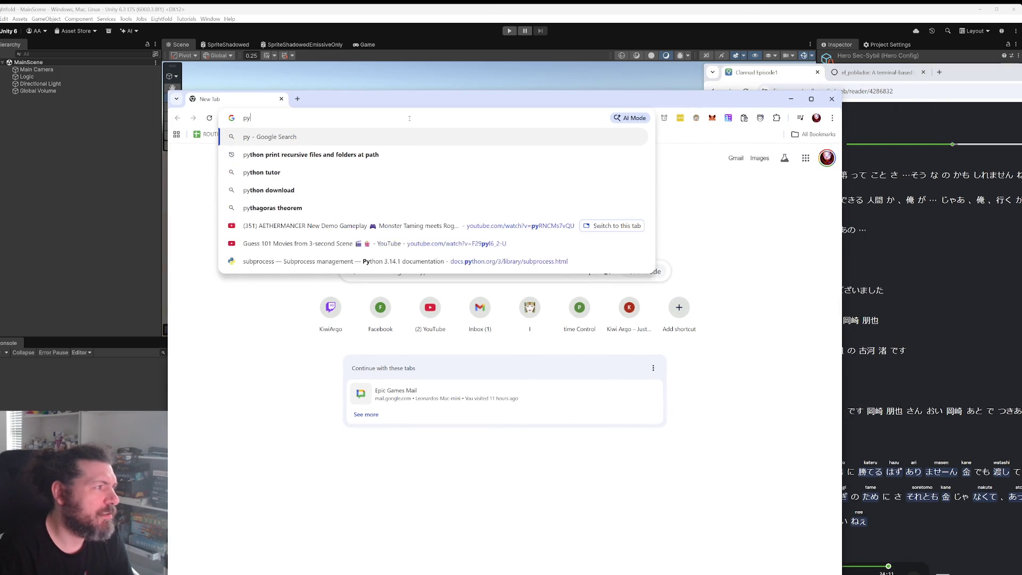
text(scho pass sy)
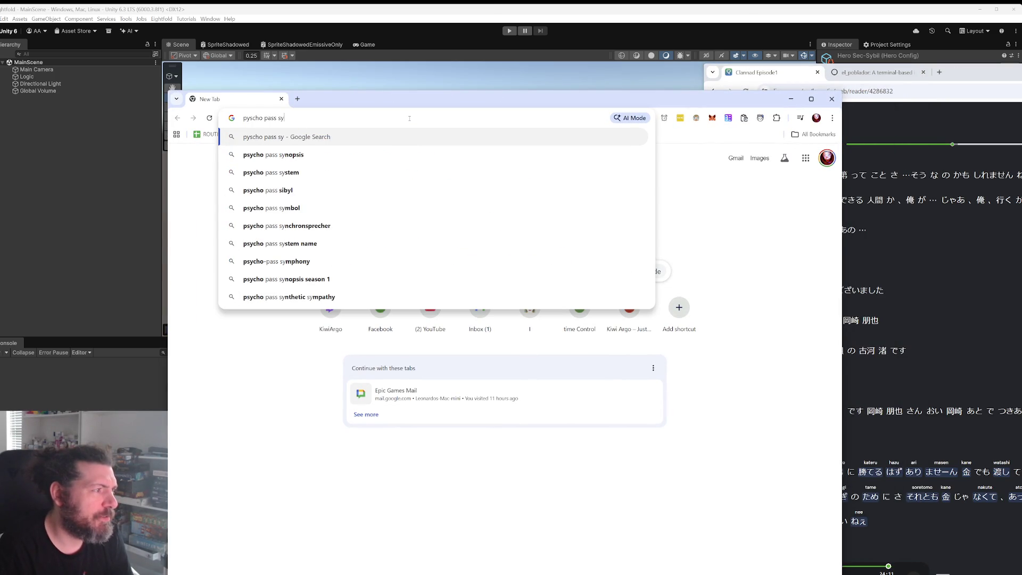
key(Down)
key(Down)
key(Down)
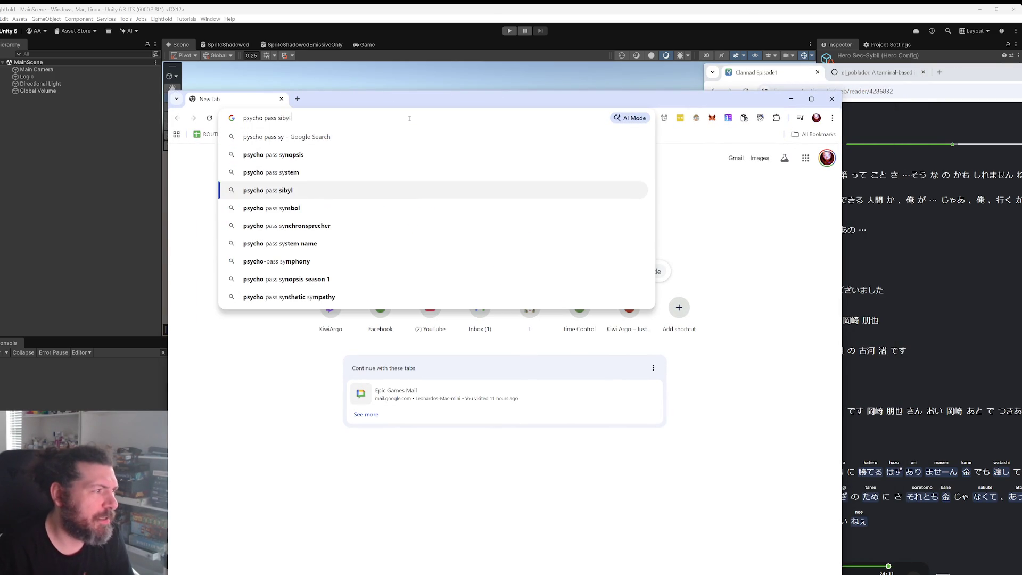
key(Return)
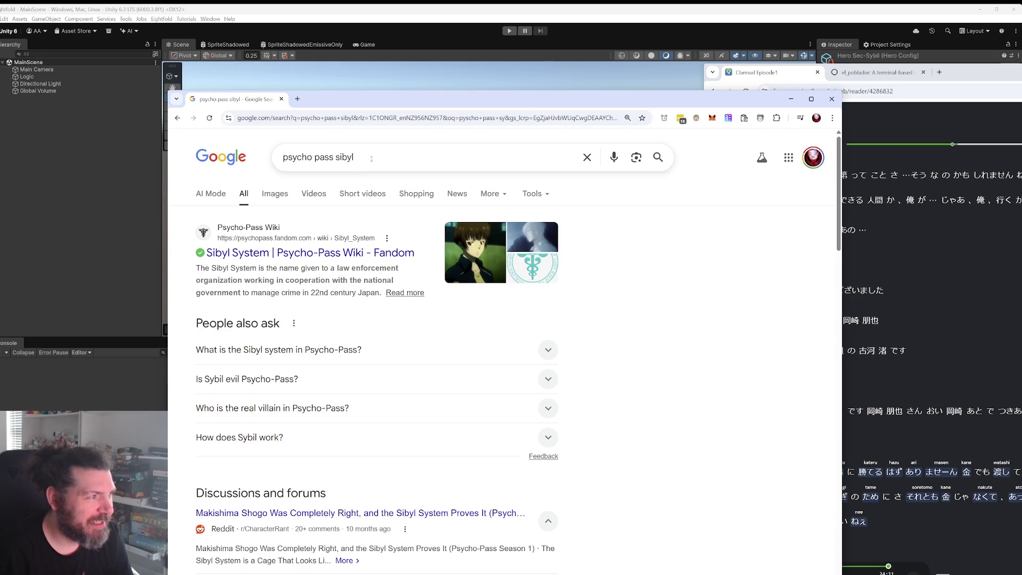
key(slash)
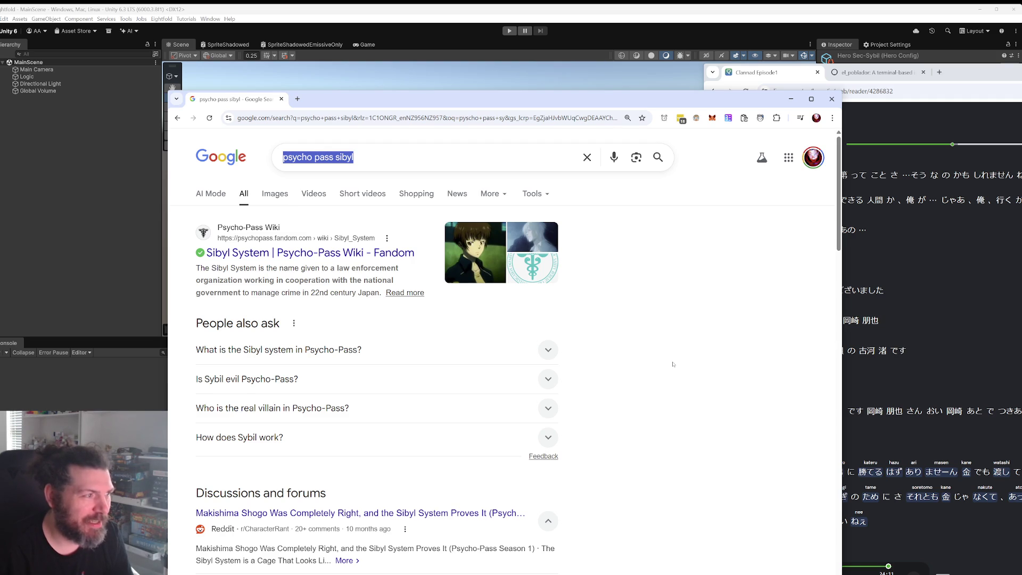
key(ctrl+plus)
key(ctrl+plus)
key(ctrl+plus)
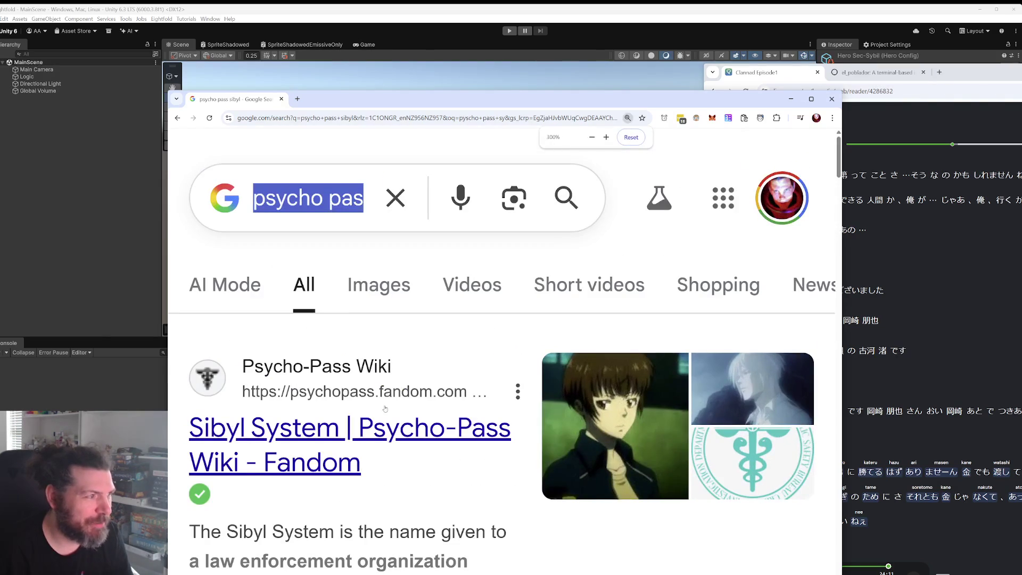
key(ctrl+w)
click(686, 404)
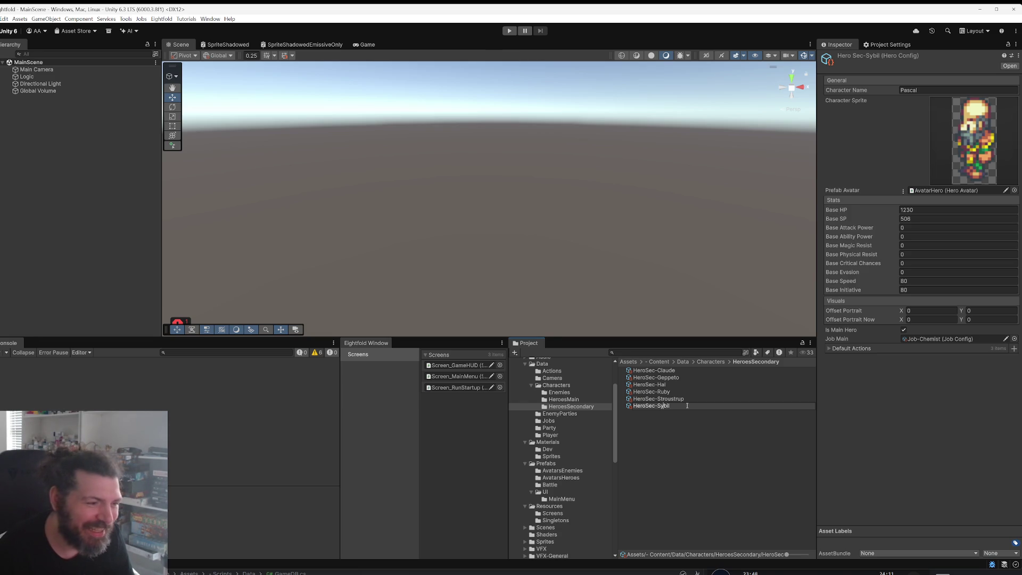
Step: Correct HeroSec-Sybil to HeroSec-Sibyl and rename HeroSec-Ruby to HeroSec-Arnold
key(Left)
key(Left)
key(Left)
key(BackSpace)
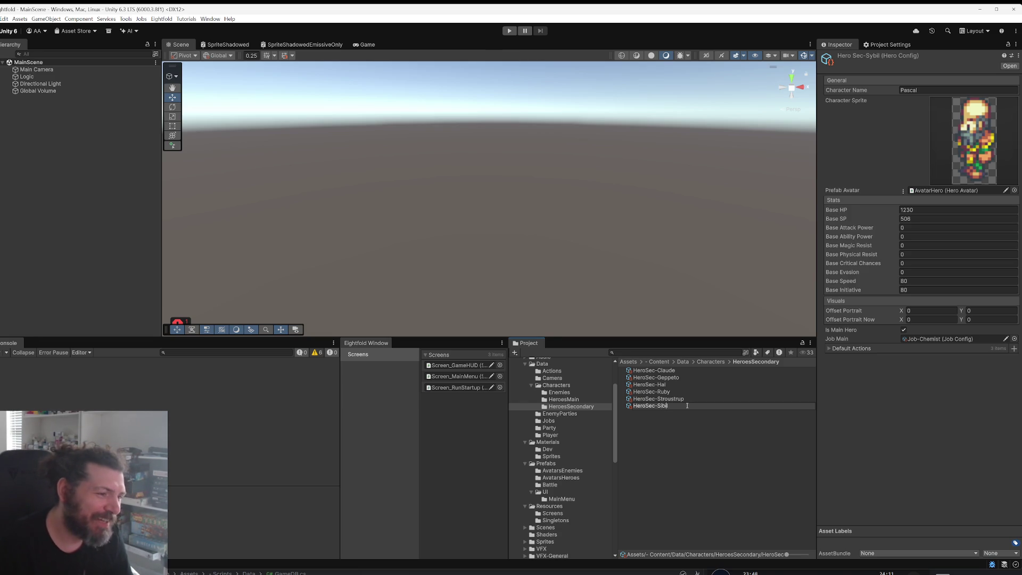
text(y)
key(Return)
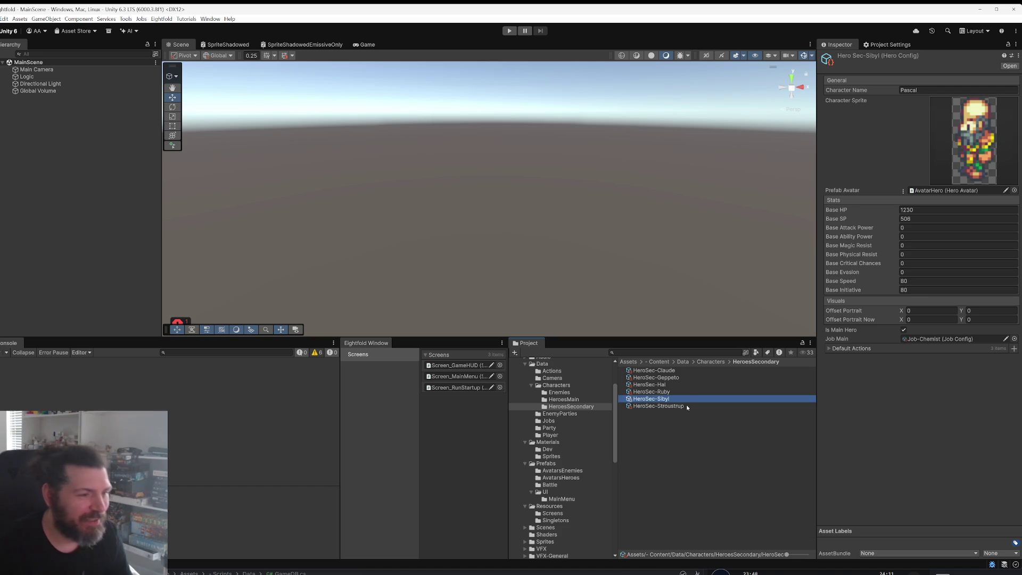
key(Up)
key(Up)
key(Down)
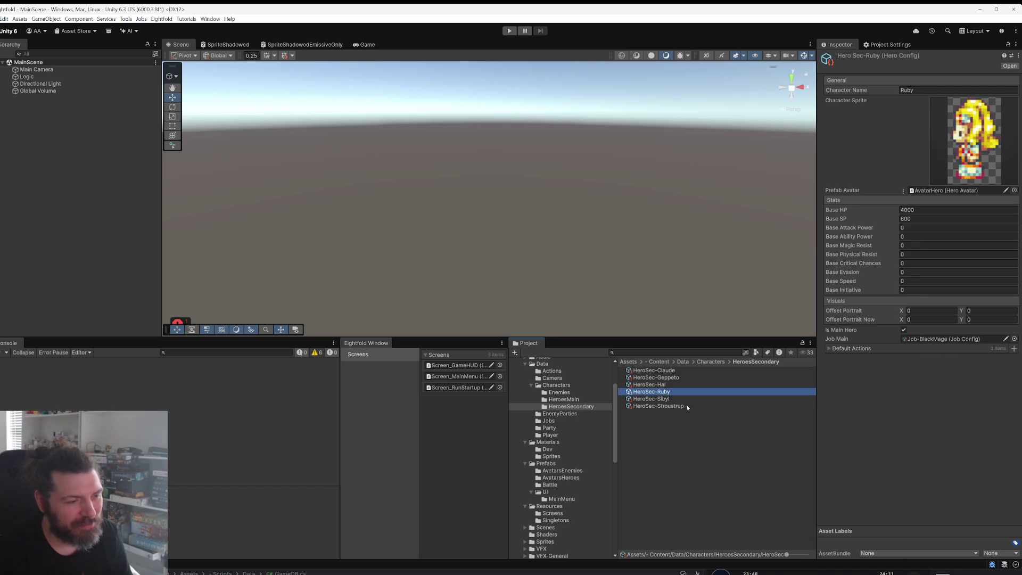
key(F2)
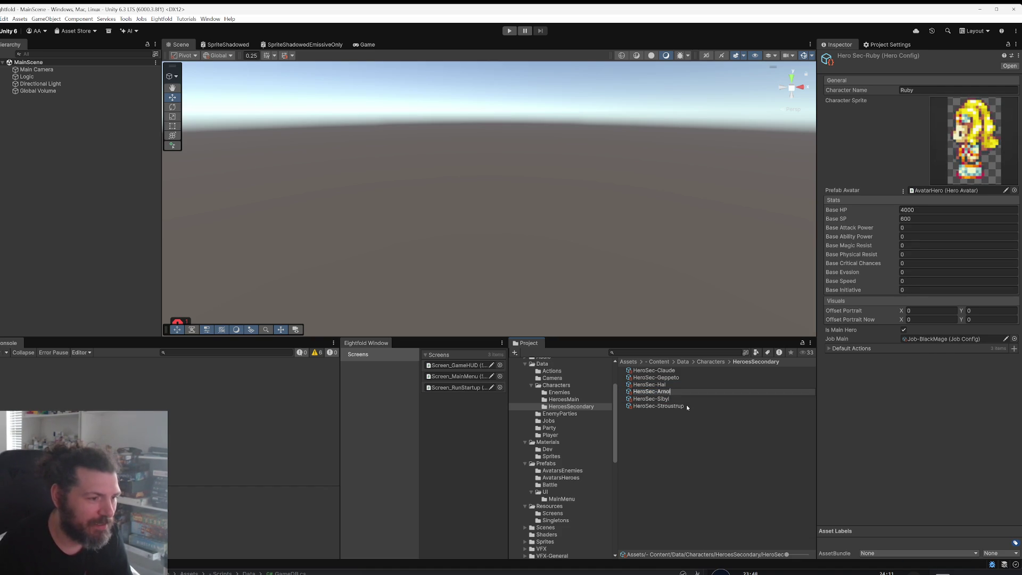
text(d)
key(Return)
Step: Rename HeroSec-Stroustrup to HeroSec-Smith
key(Down)
key(Down)
key(Down)
key(F2)
key(End)
key(ctrl+shift+Left)
key(BackSpace)
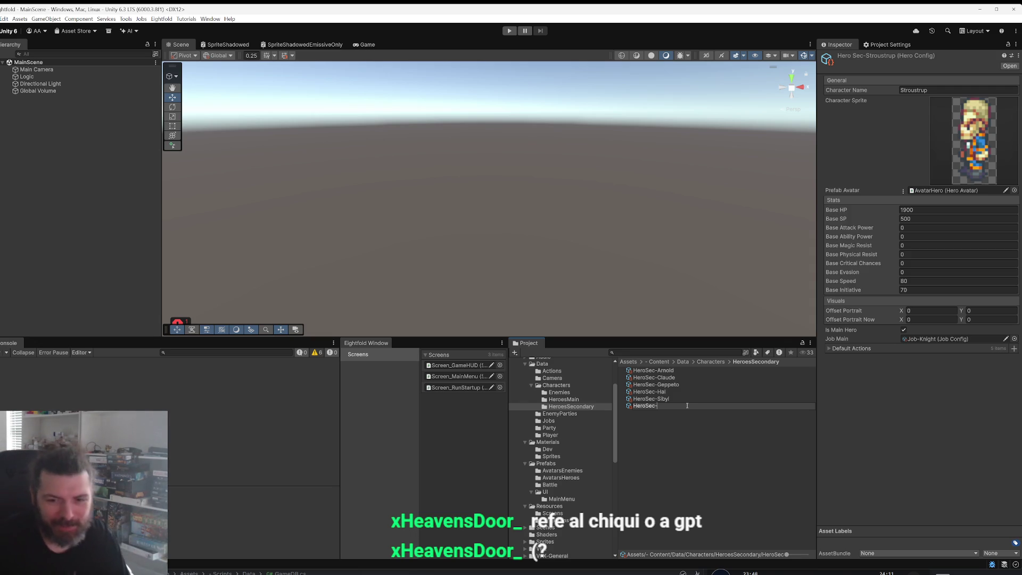
text(Smith)
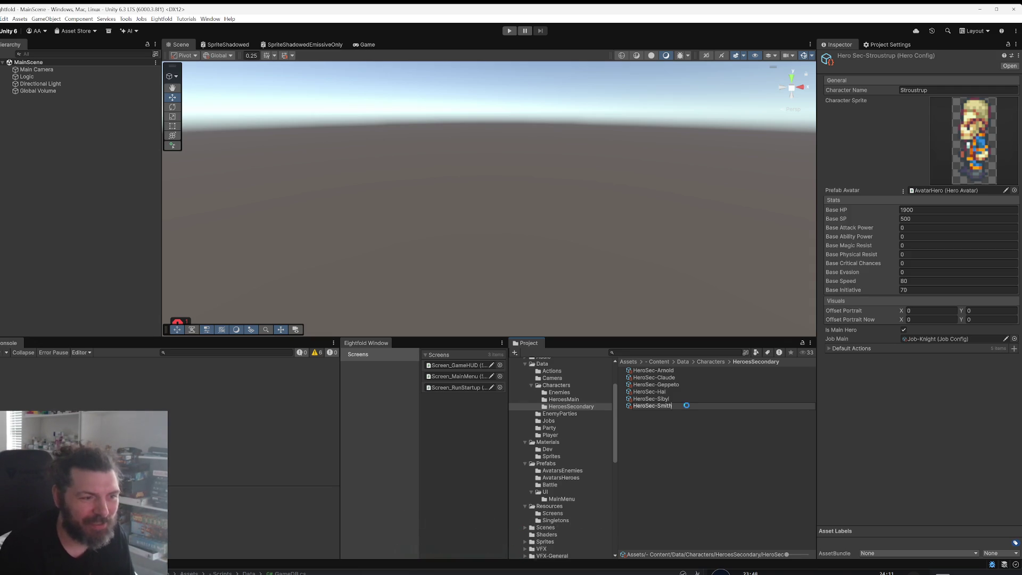
key(Return)
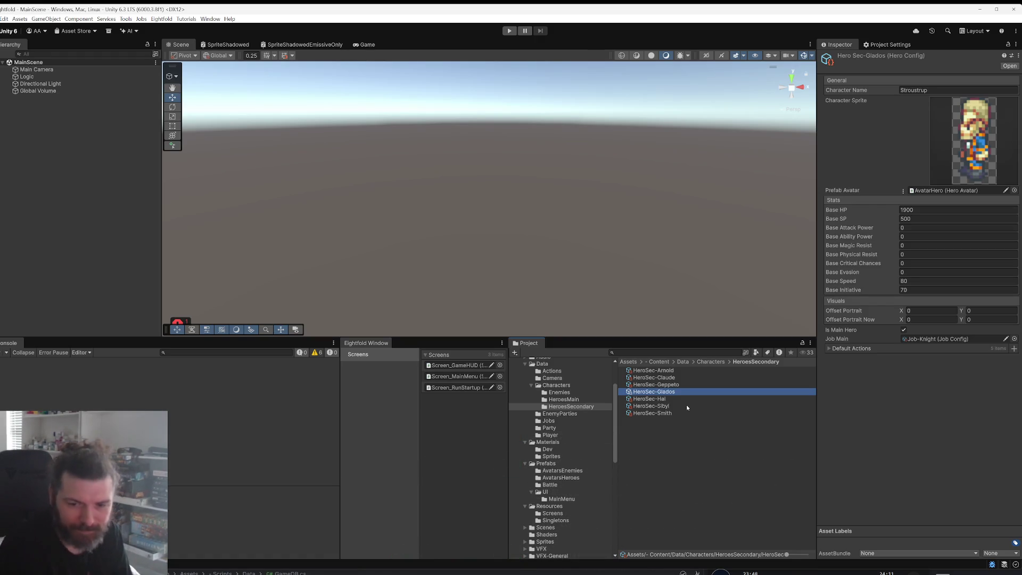
Step: Set HeroSec-Arnold's Character Name to Arnold and its Character Sprite to left_stand 13
click(654, 370)
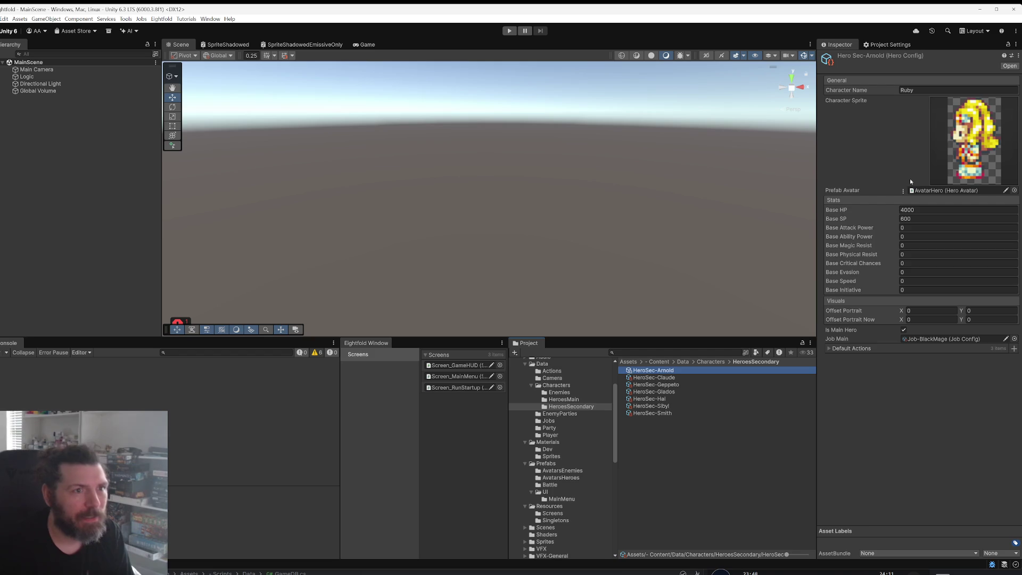
click(933, 89)
text(Ar)
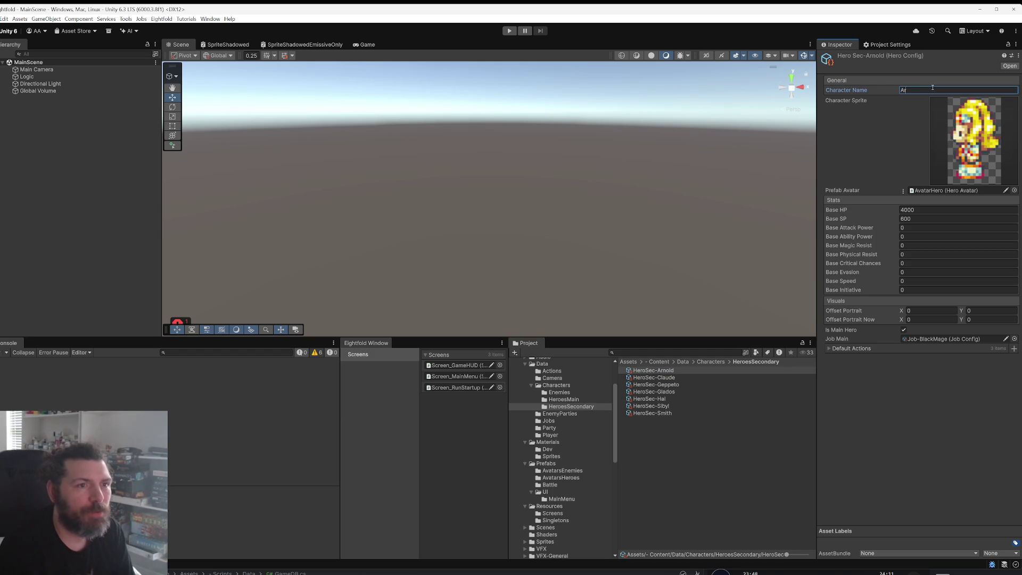
text(nold)
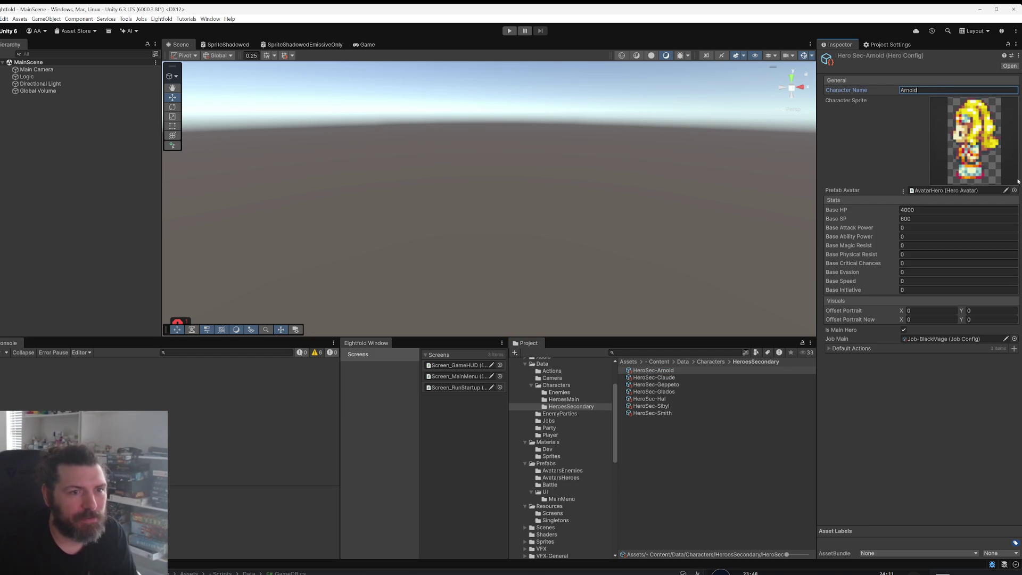
click(988, 180)
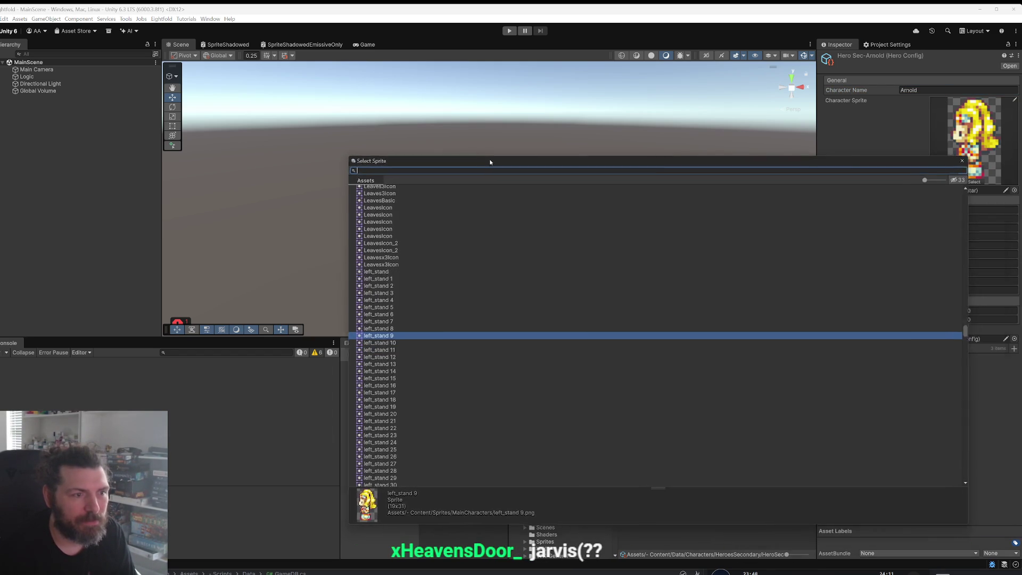
ctrl+scroll(583, 259, up, 5)
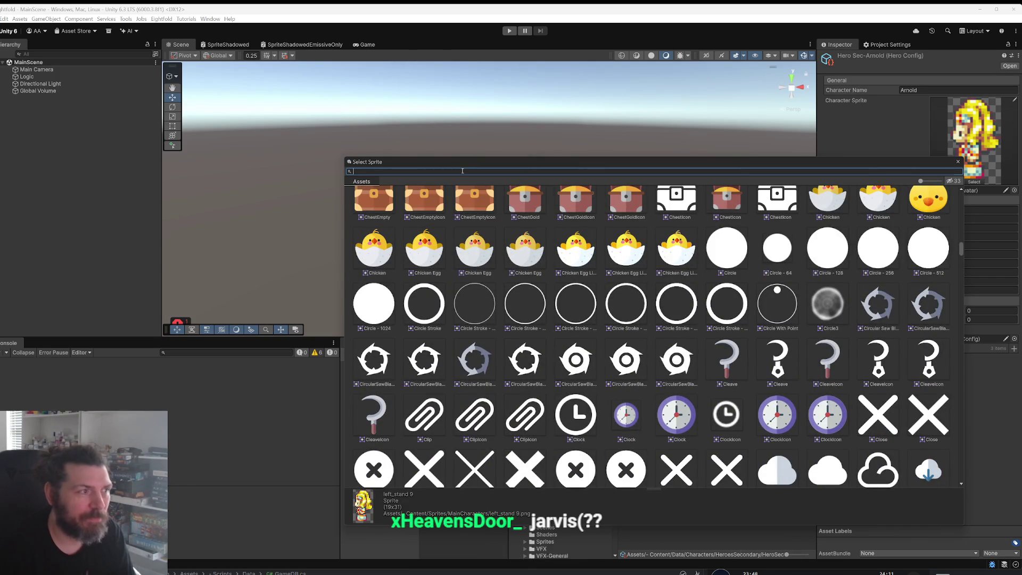
text(left)
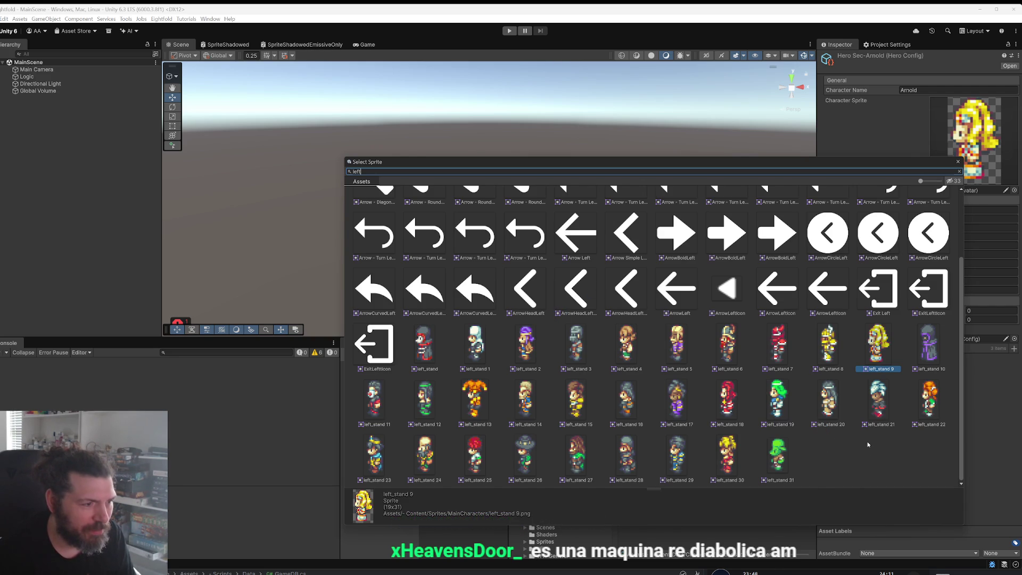
click(476, 407)
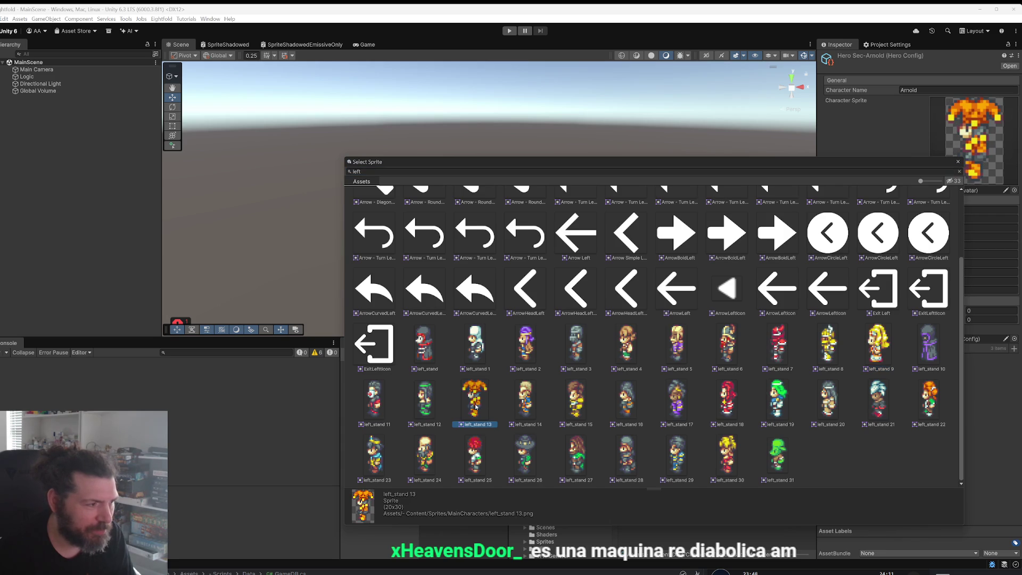
double_click(476, 407)
key(Down)
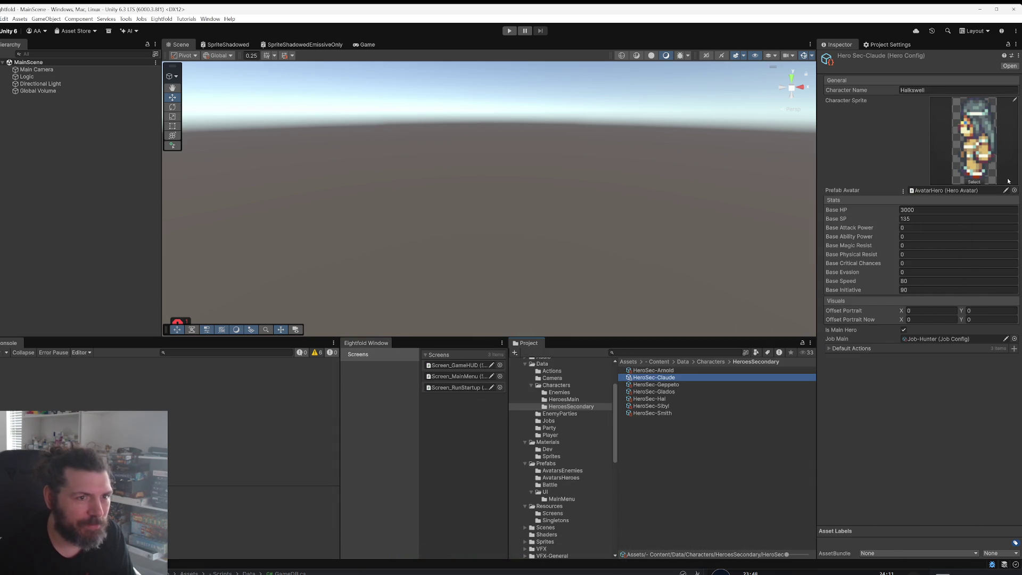
Step: Change HeroSec-Claude's character name from Halkswell to Claude and assign a red-clad 'left' standing sprite
click(952, 91)
text(Claude)
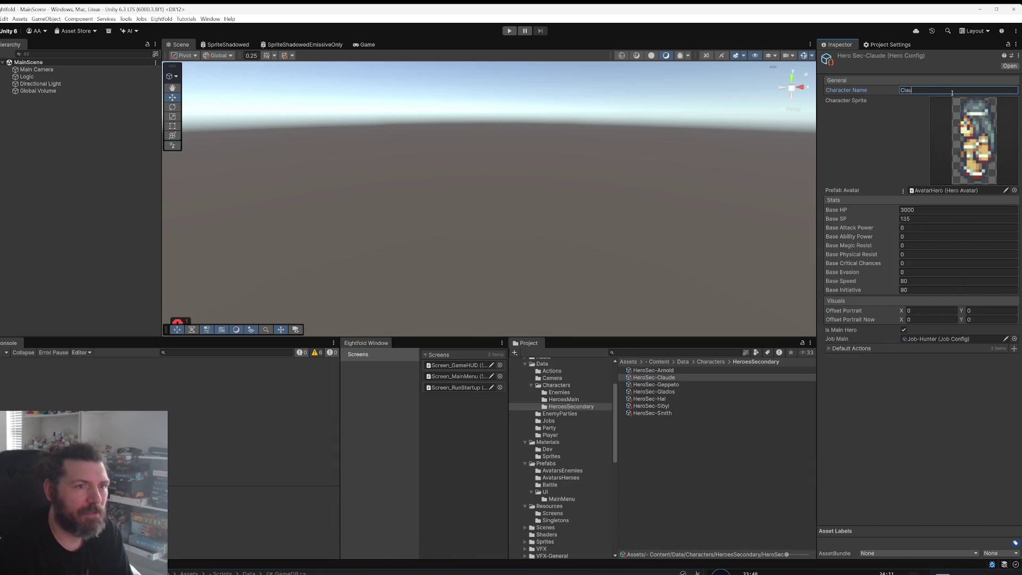
click(653, 370)
click(654, 377)
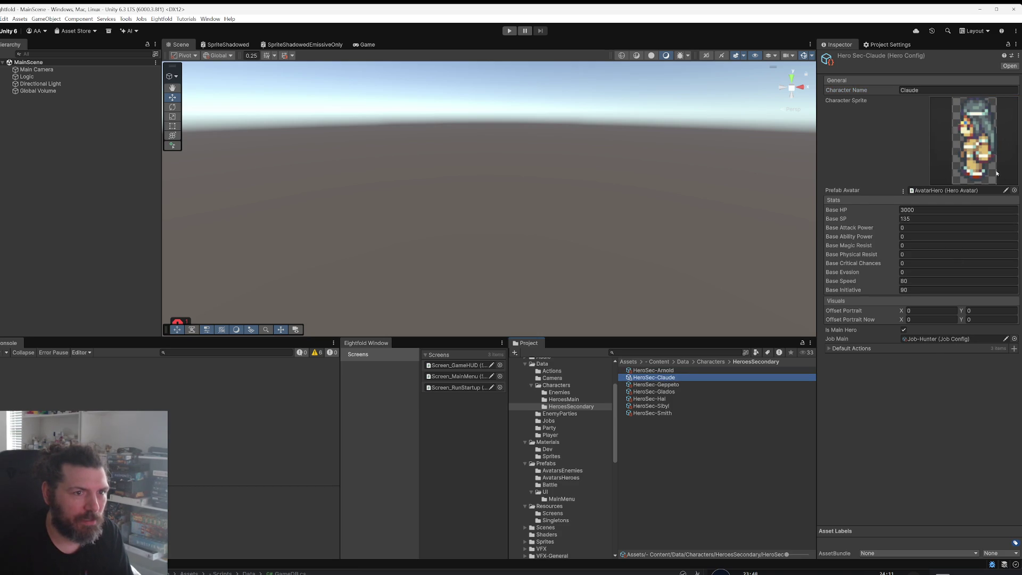
click(973, 177)
click(990, 178)
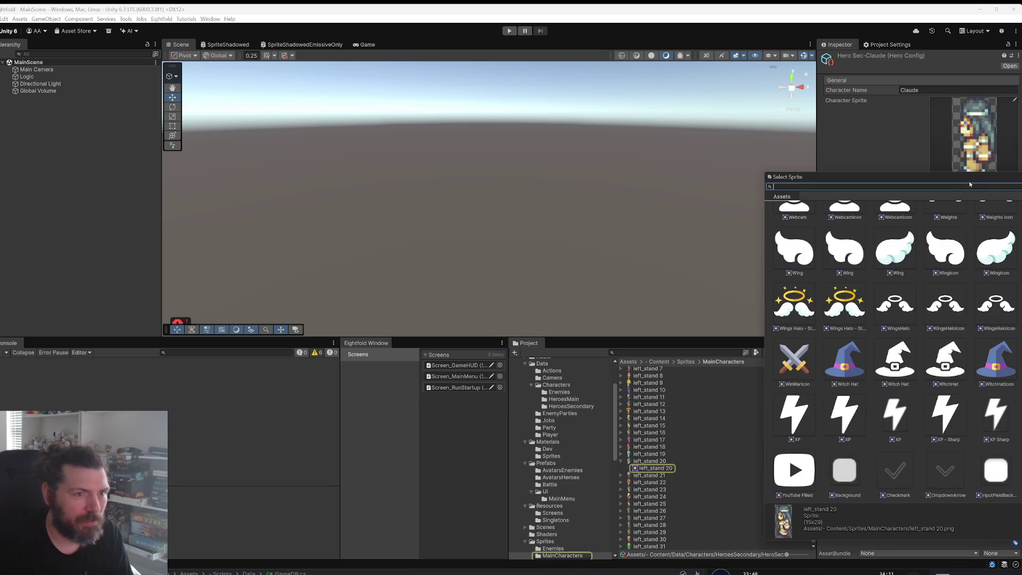
text(le)
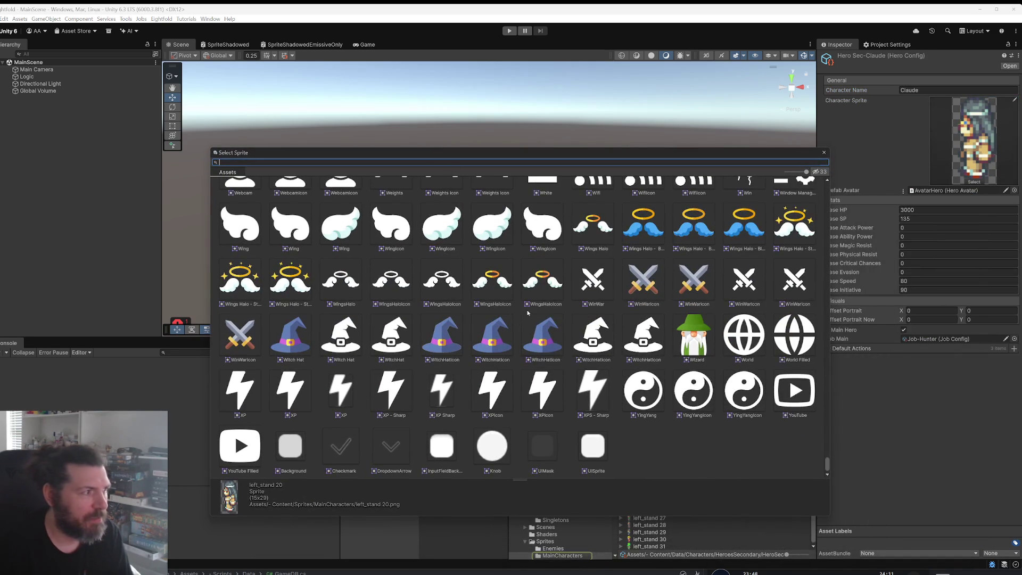
text(ft)
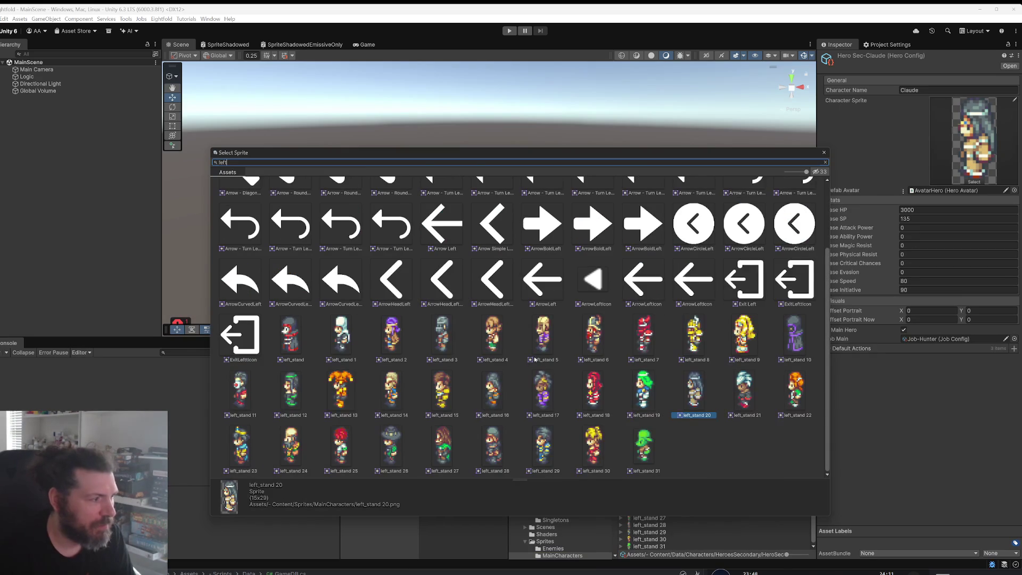
double_click(248, 390)
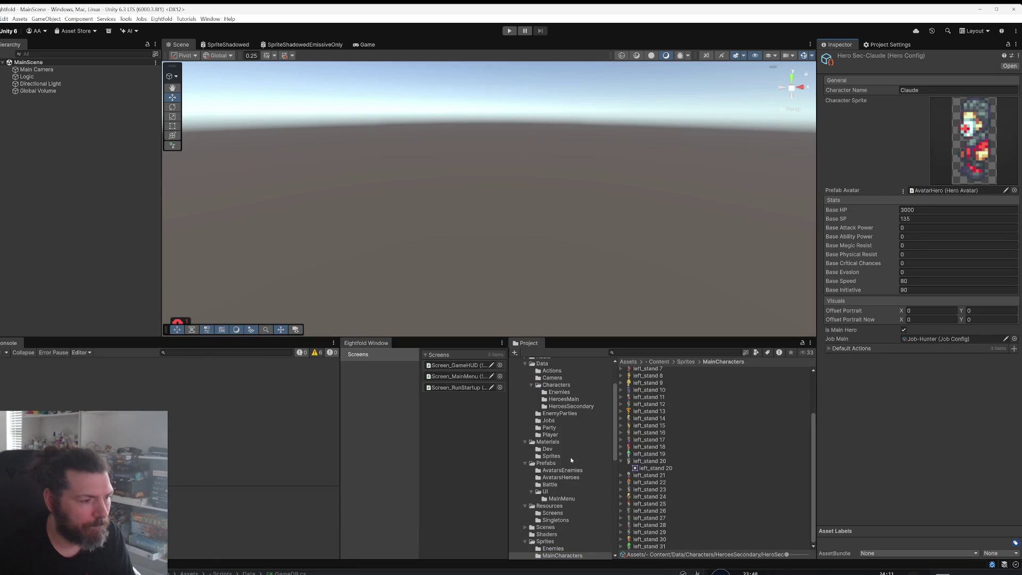
scroll(573, 462, up, 3)
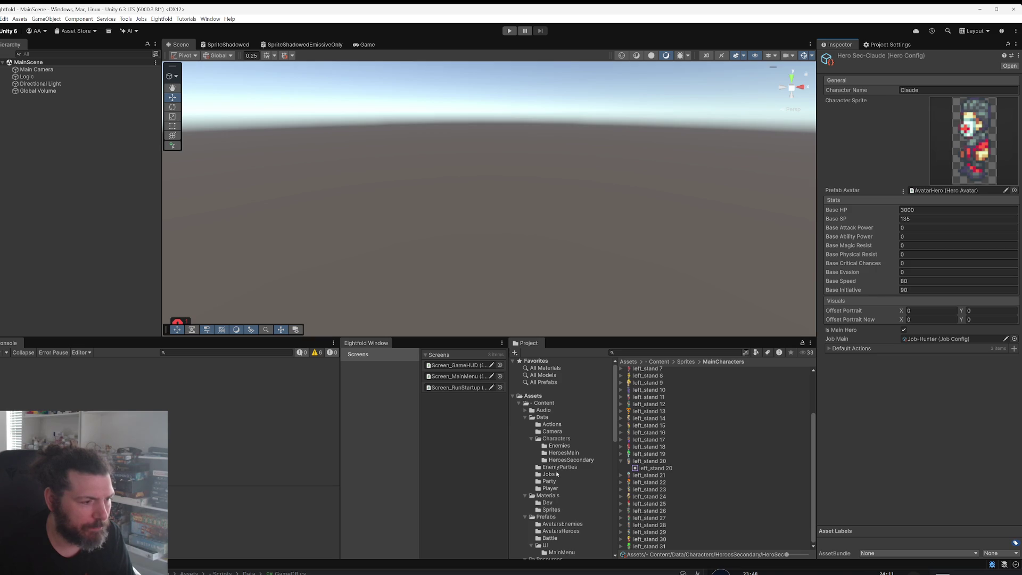
Step: Set HeroSec-Geppeto's character name to Geppeto and give it a new left_stand sprite
click(571, 460)
click(647, 392)
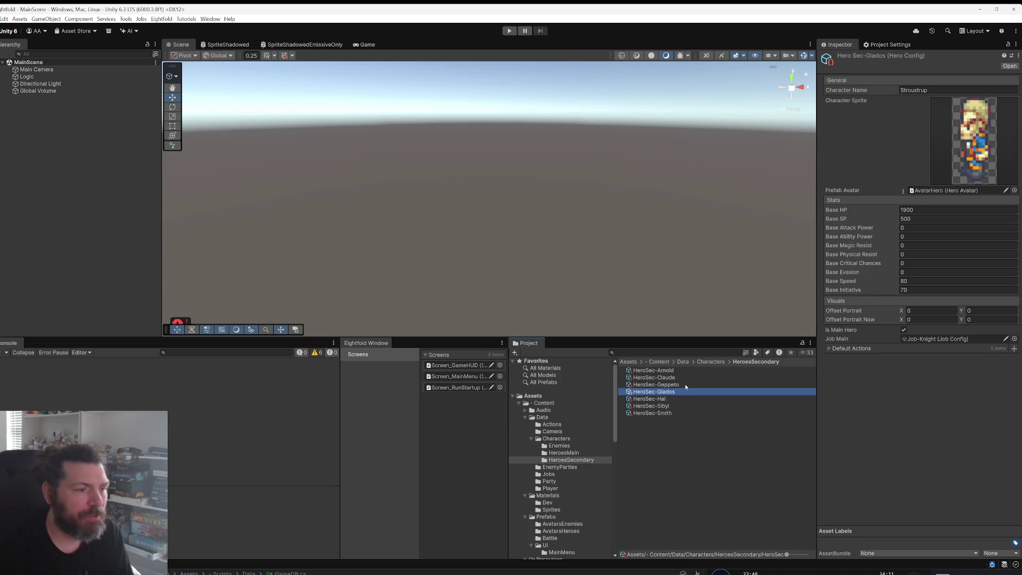
click(684, 384)
click(931, 91)
text(Geppeto)
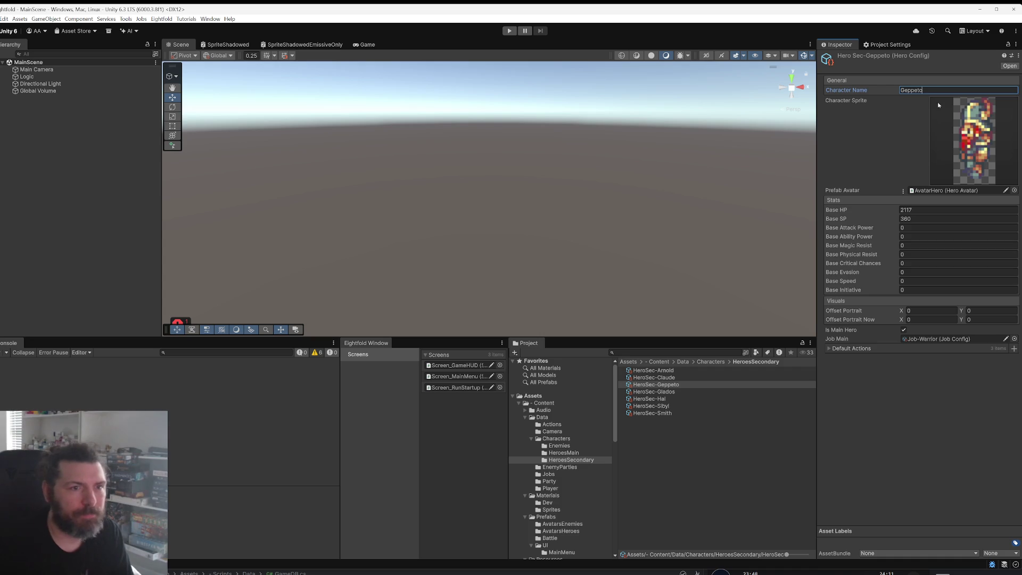
key(Return)
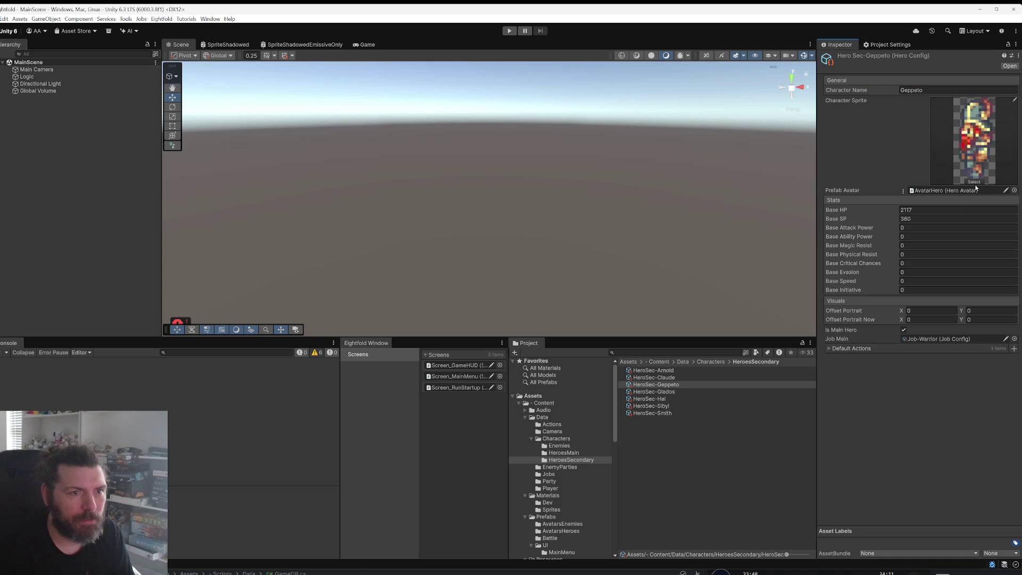
click(976, 188)
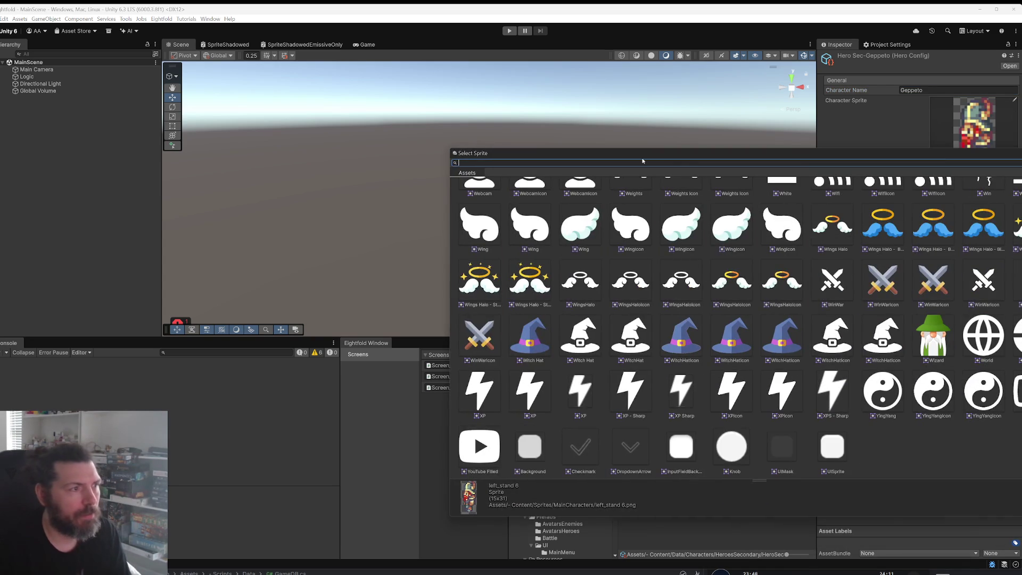
text(left)
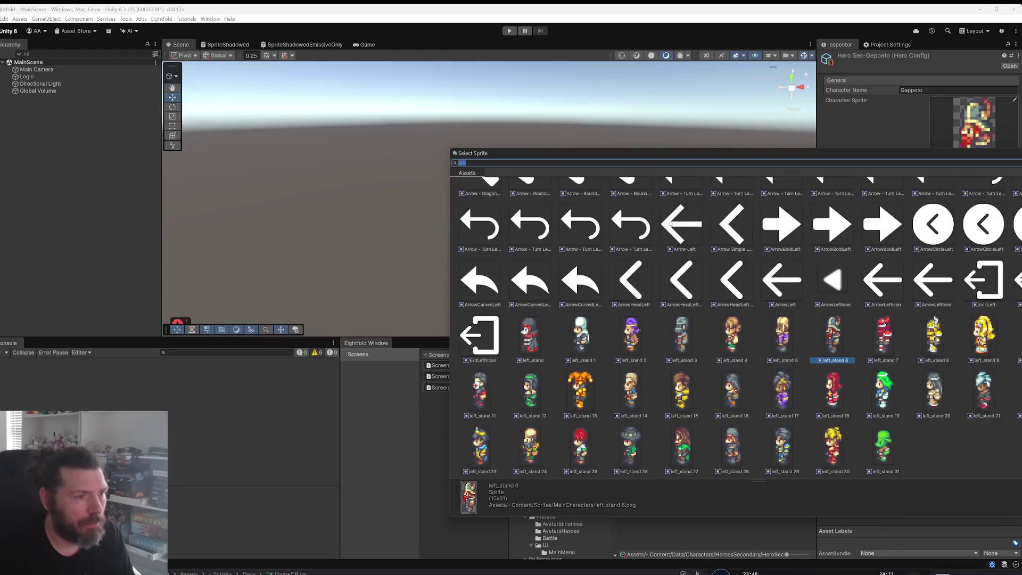
drag(718, 153, 596, 131)
text(_stand)
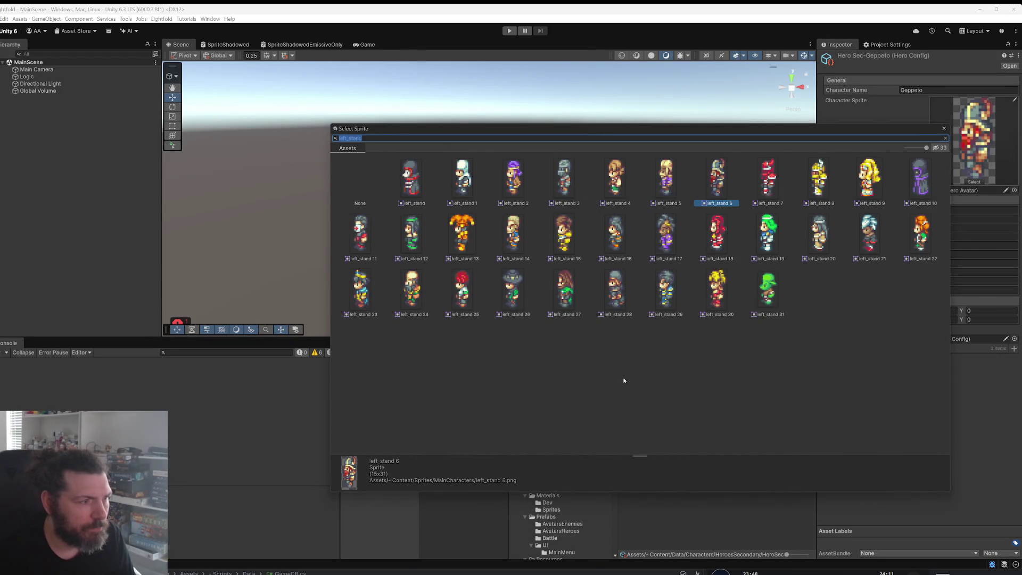
double_click(464, 299)
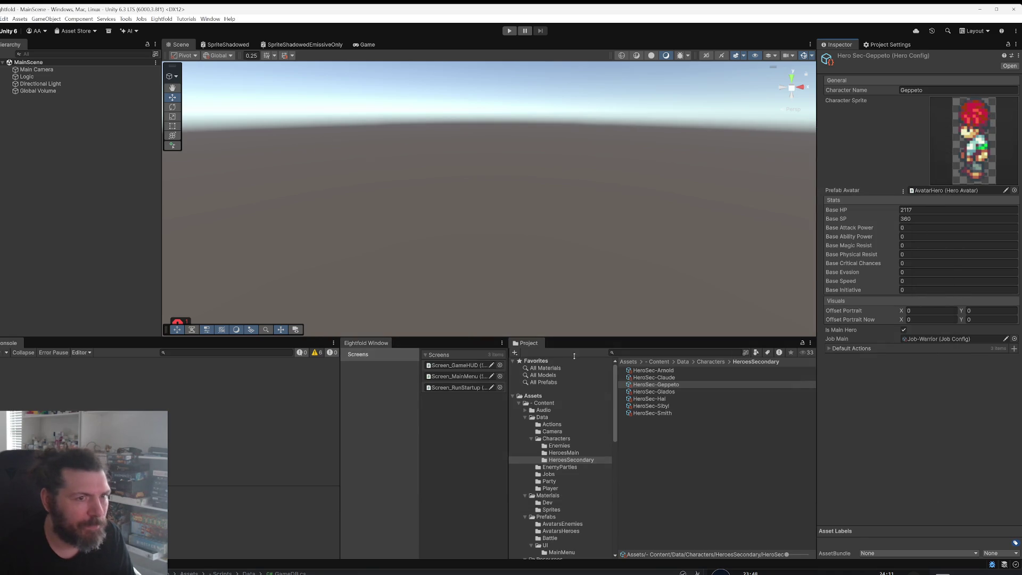
Step: Give HeroSec-Glados a red-haired left_stand character sprite
click(681, 395)
click(930, 477)
click(976, 182)
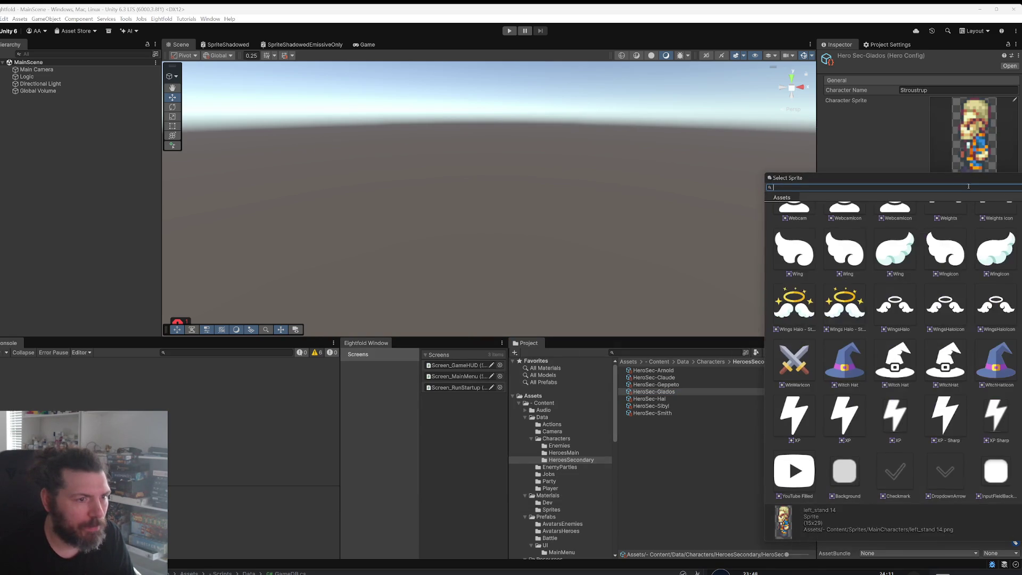
drag(972, 180, 559, 165)
text(left_stand)
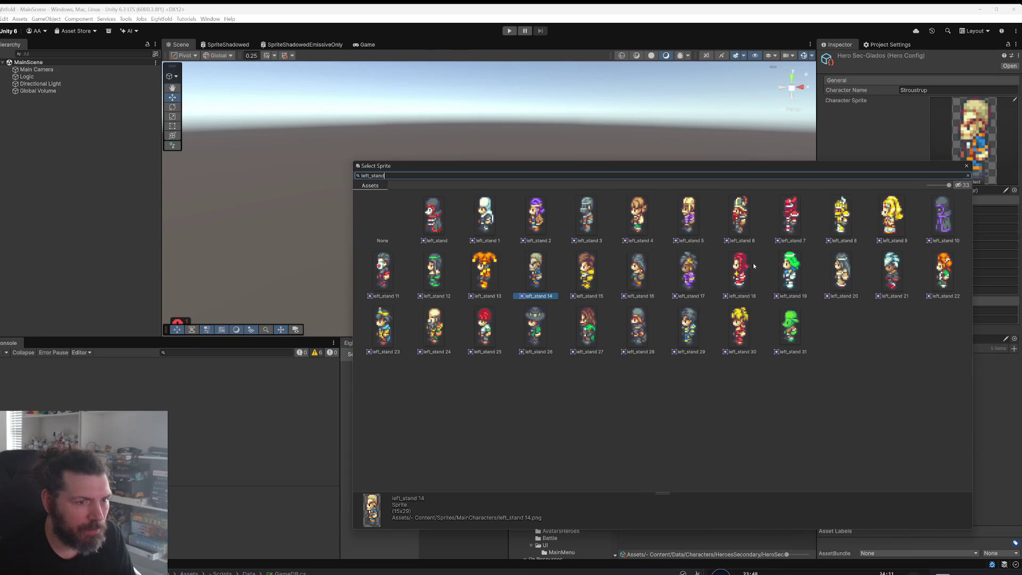
double_click(942, 273)
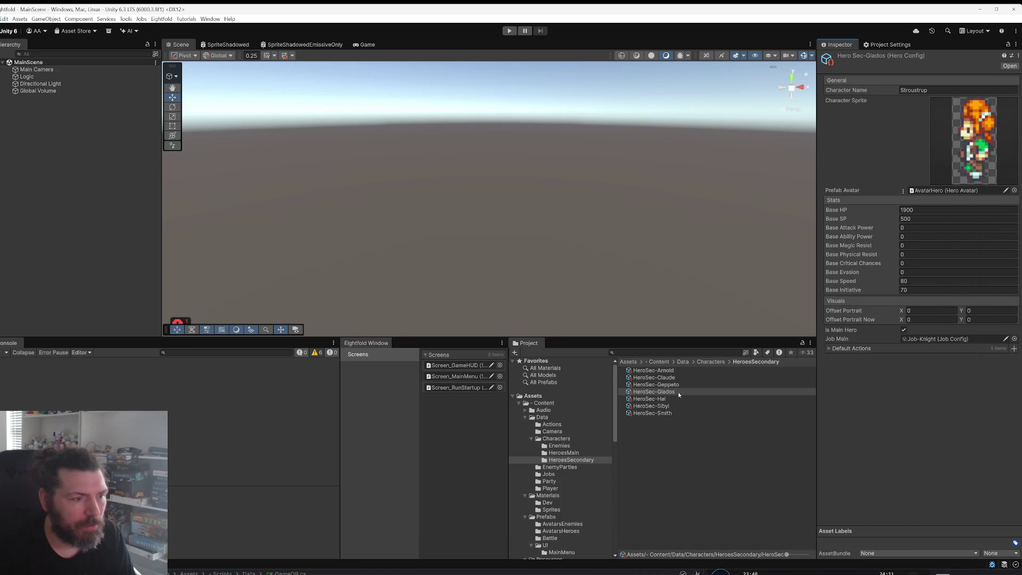
key(Down)
click(946, 151)
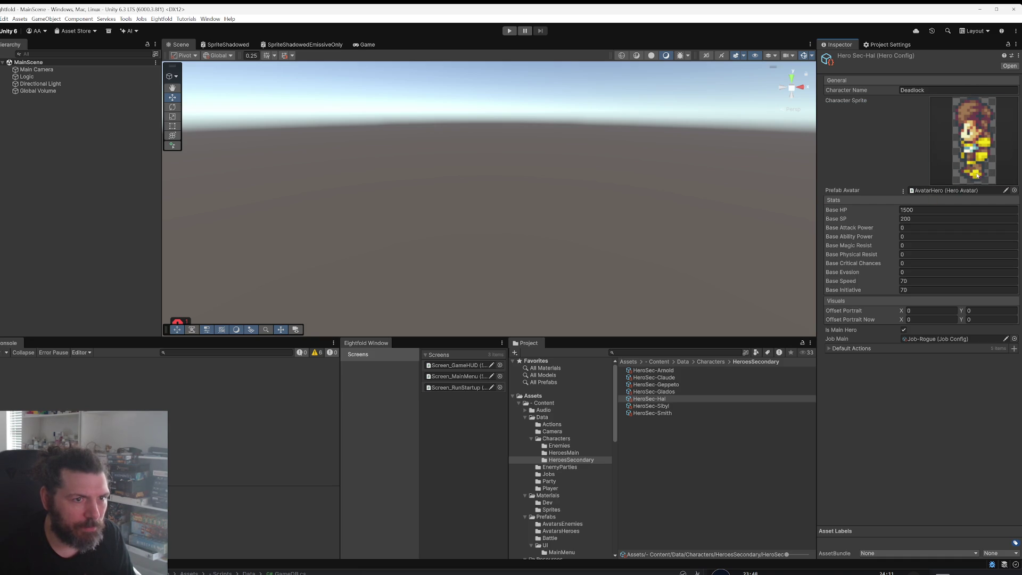
Step: Give HeroSec-Hal and HeroSec-Sibyl new left_stand standing sprites
click(975, 182)
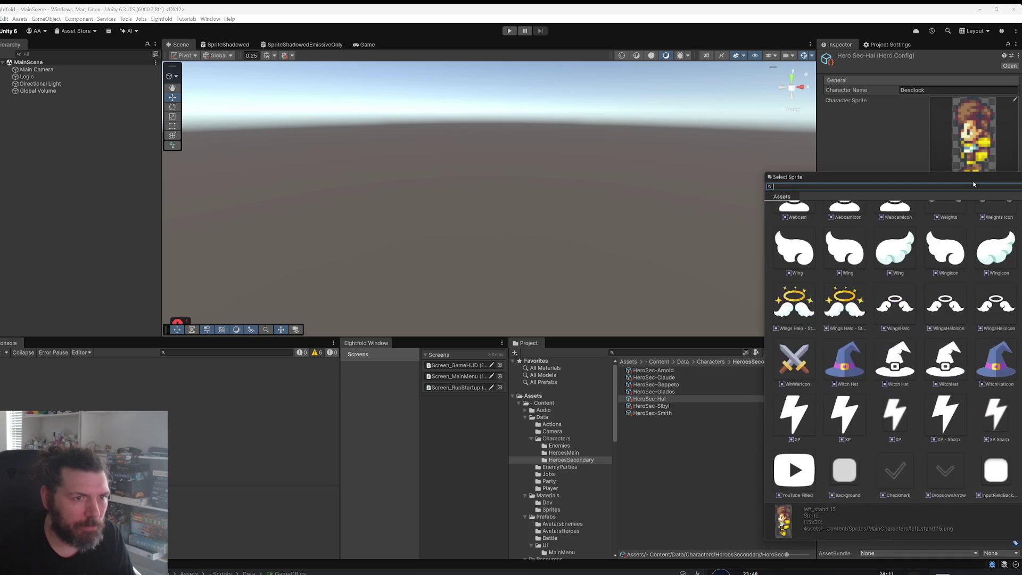
mouse_move(974, 178)
mouse_down()
mouse_move(587, 107)
mouse_move(534, 81)
mouse_up()
text(left_stand)
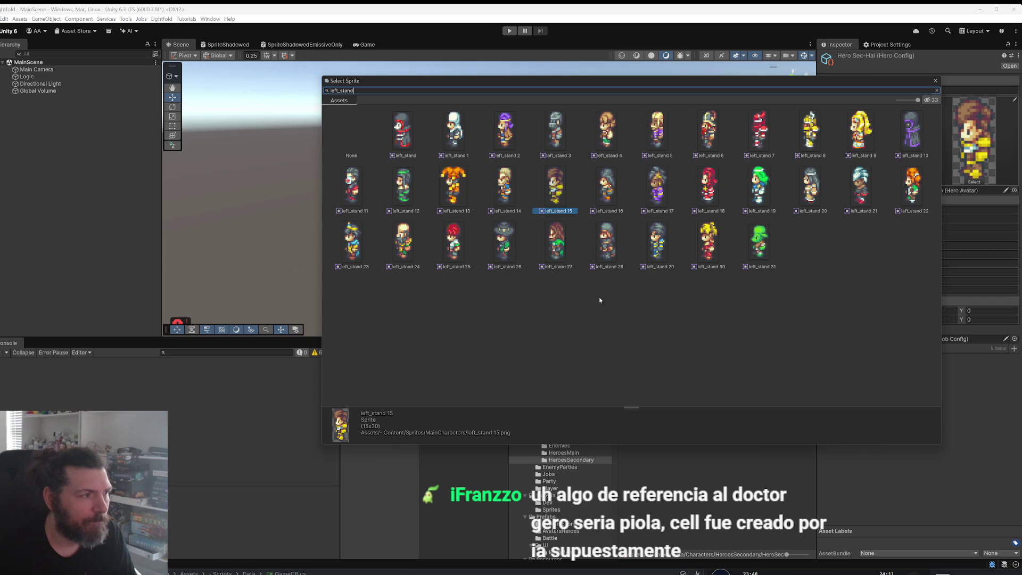
double_click(400, 187)
click(658, 406)
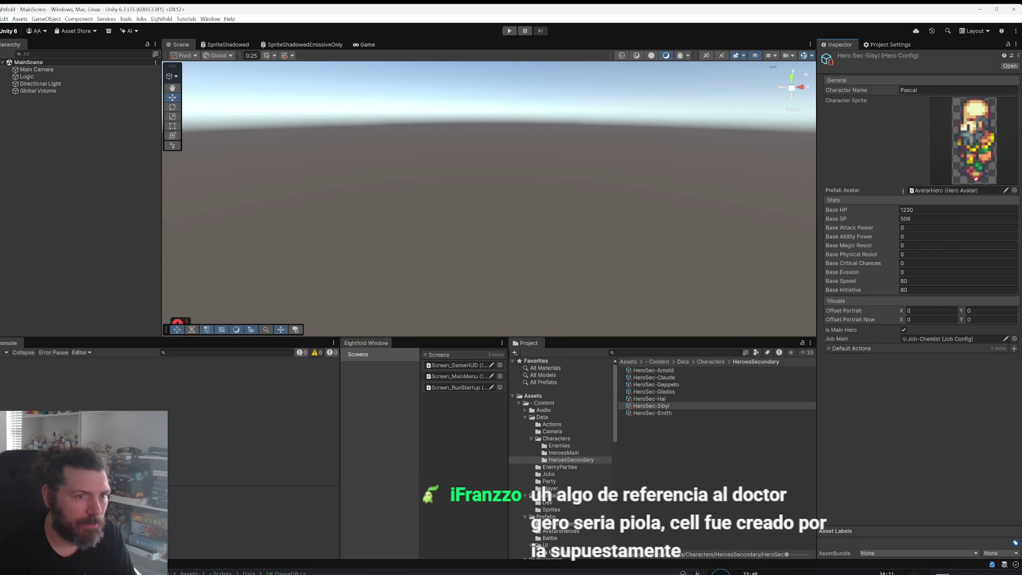
click(976, 179)
drag(921, 176, 550, 91)
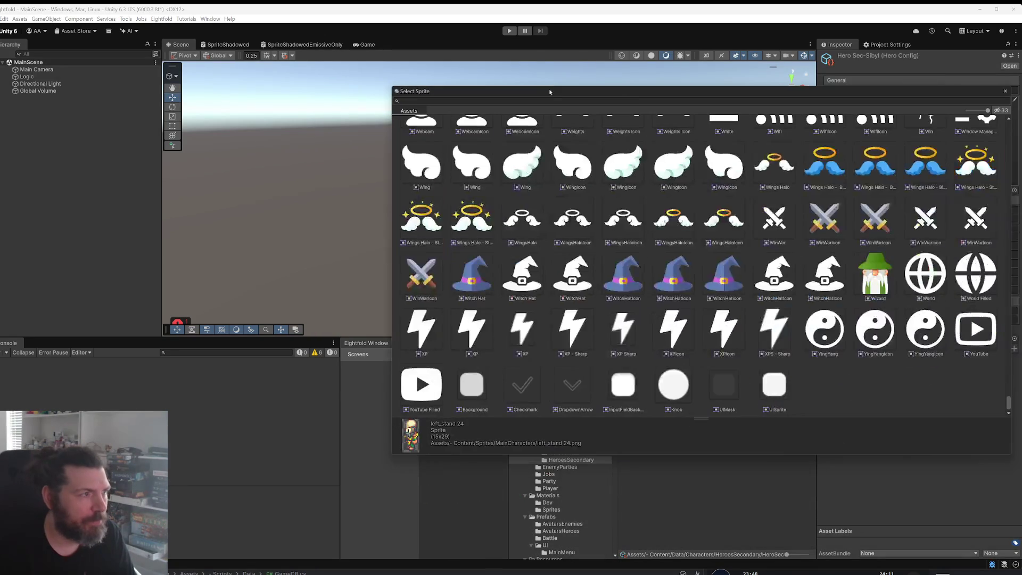
text(left_stand)
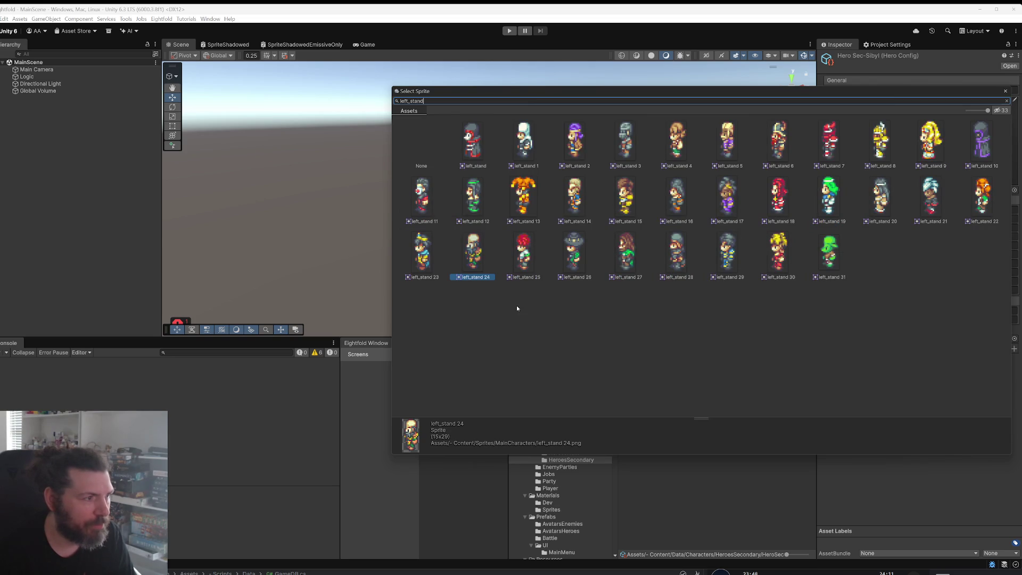
double_click(412, 258)
click(639, 414)
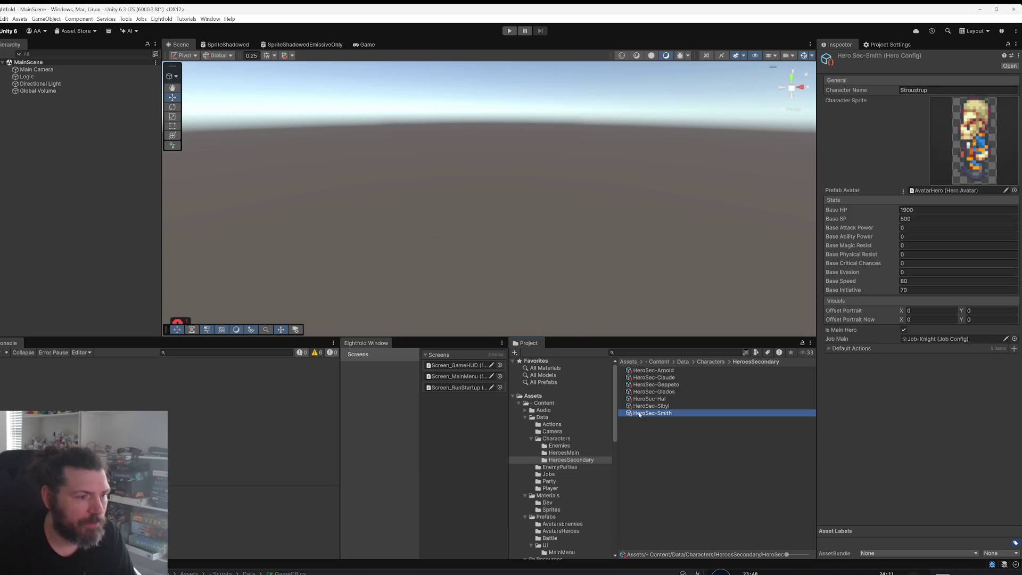
Step: Set HeroSec-Smith's Character Sprite to left_stand 28
click(960, 164)
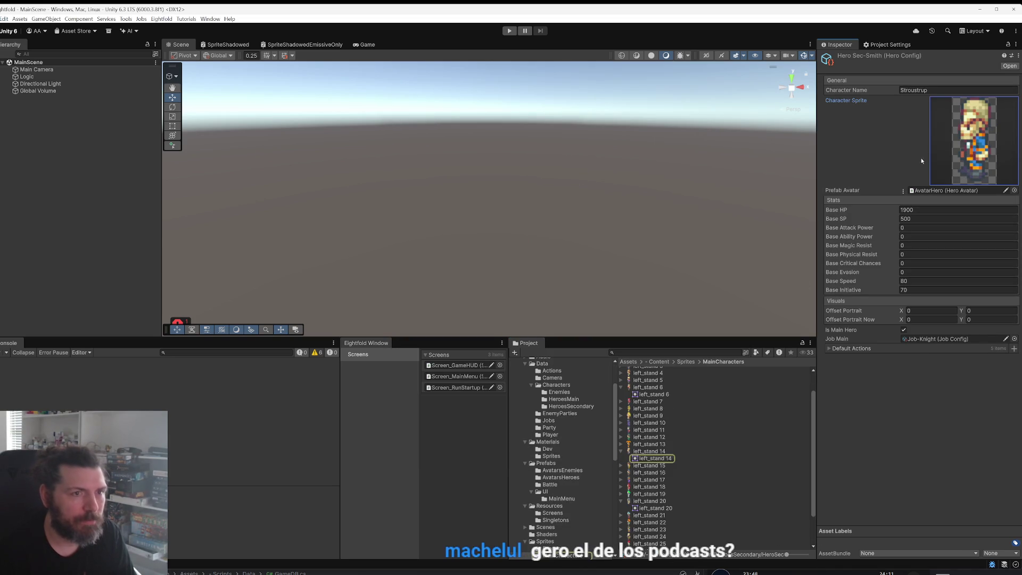
click(962, 185)
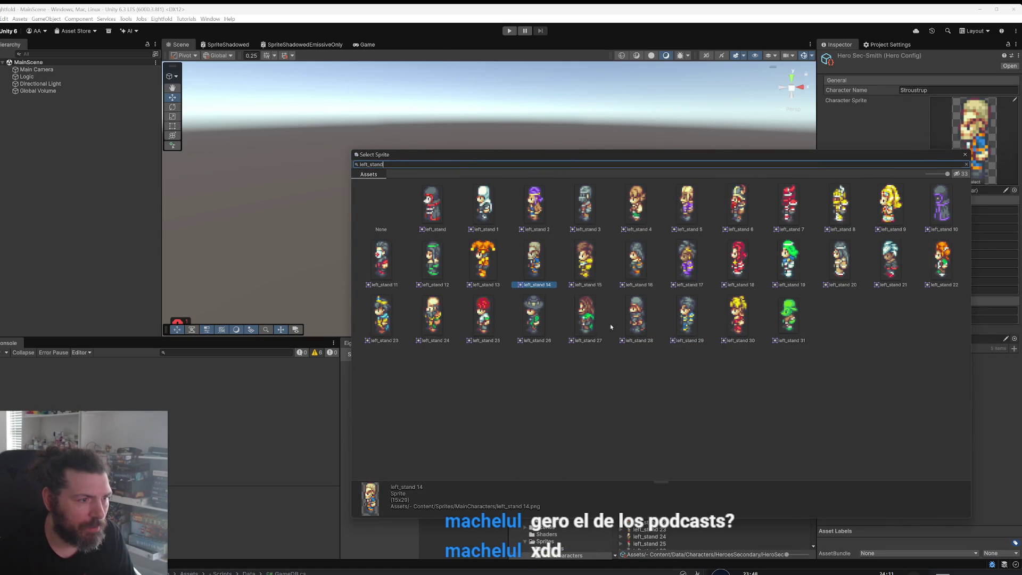
double_click(625, 307)
scroll(560, 447, up, 2)
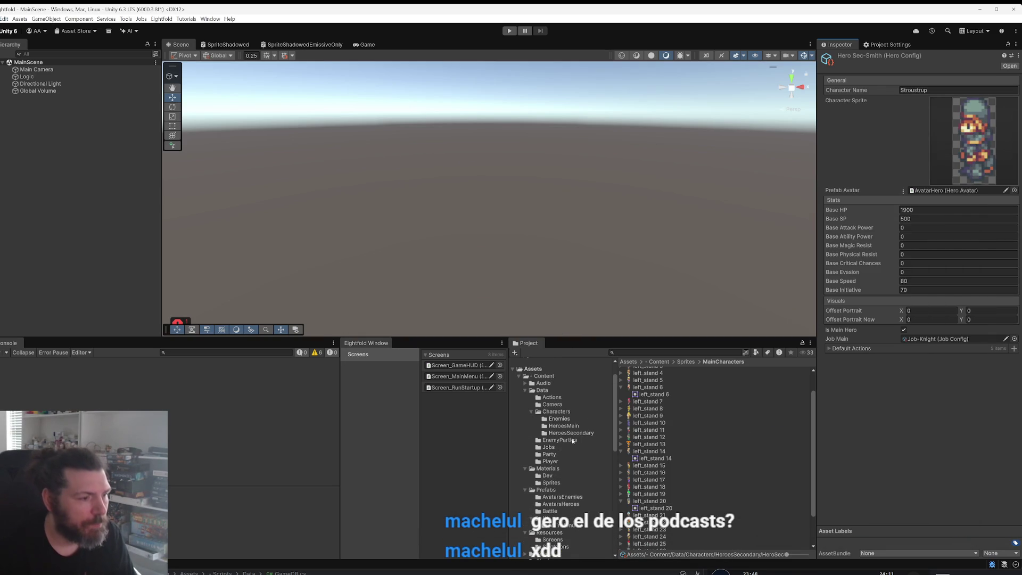
Step: Duplicate HeroSec-Smith in HeroesSecondary and start renaming the copy, clearing its suffix
click(570, 433)
click(662, 414)
key(ctrl+d)
key(F2)
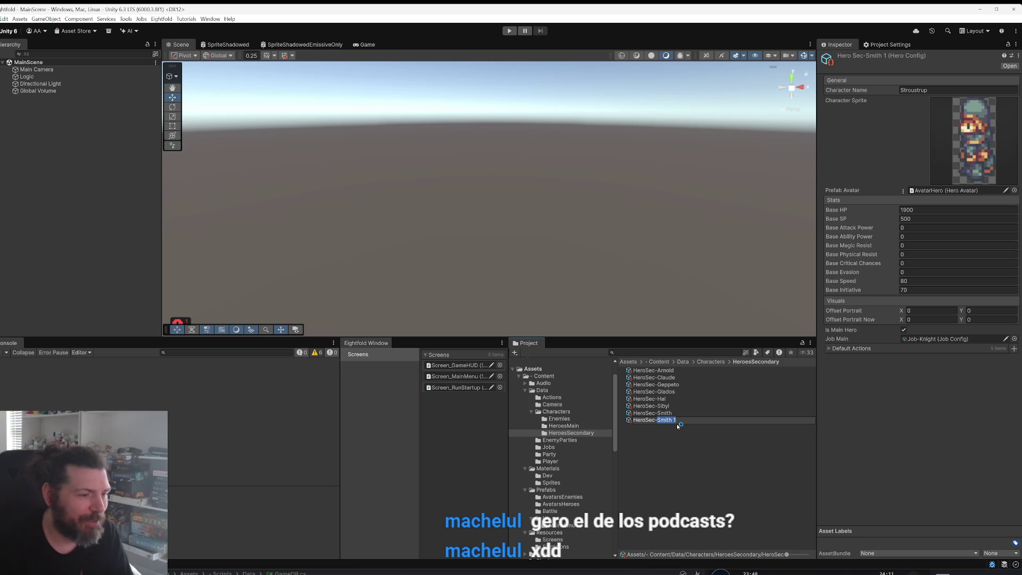
key(BackSpace)
Step: Name the copy HeroSec-Gero and assign it the white-haired left_stand 21 sprite
text(Gero)
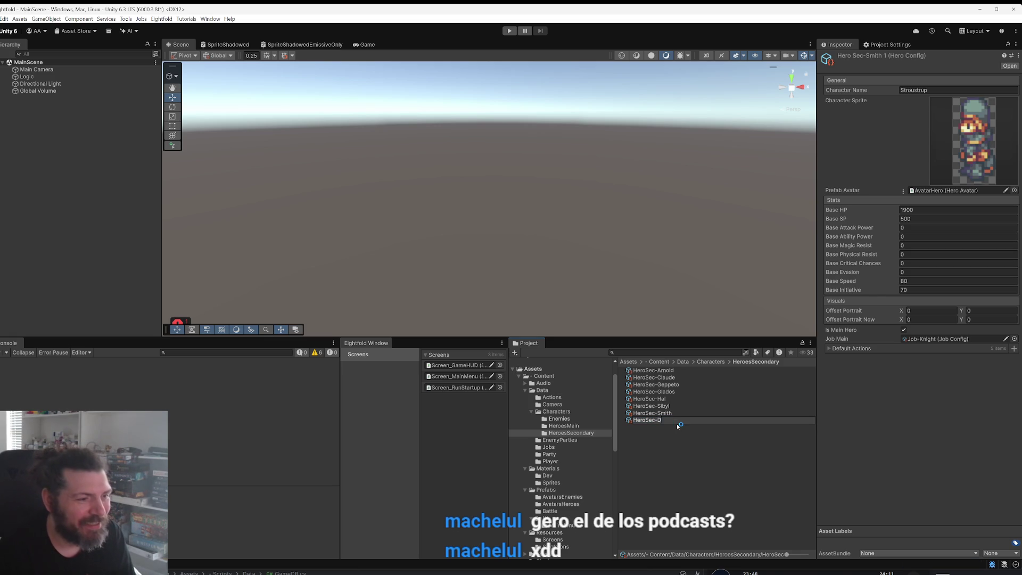
key(Return)
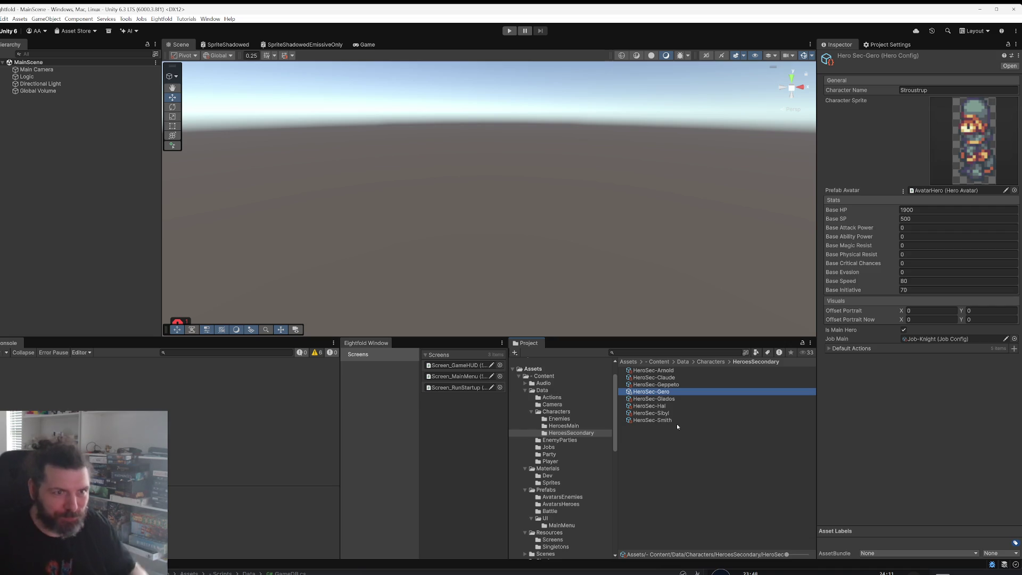
click(968, 182)
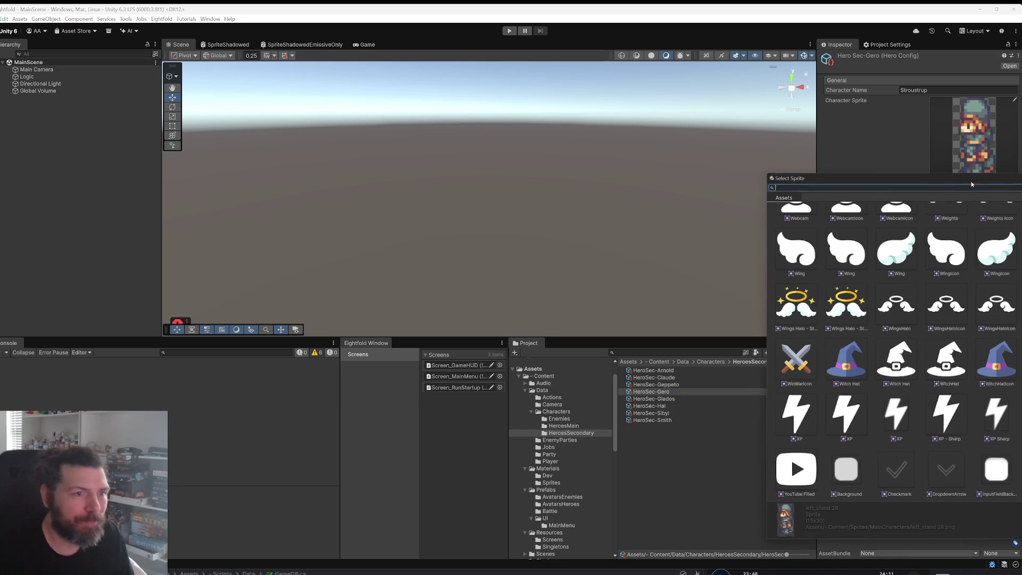
mouse_move(919, 176)
mouse_down()
mouse_move(619, 179)
mouse_move(330, 156)
mouse_up()
text(left_stand)
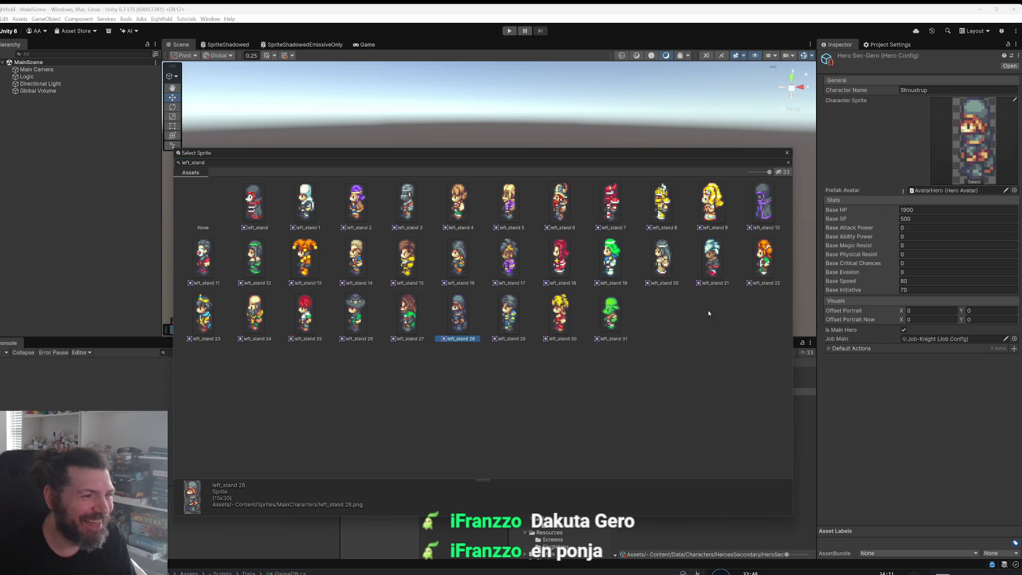
double_click(713, 261)
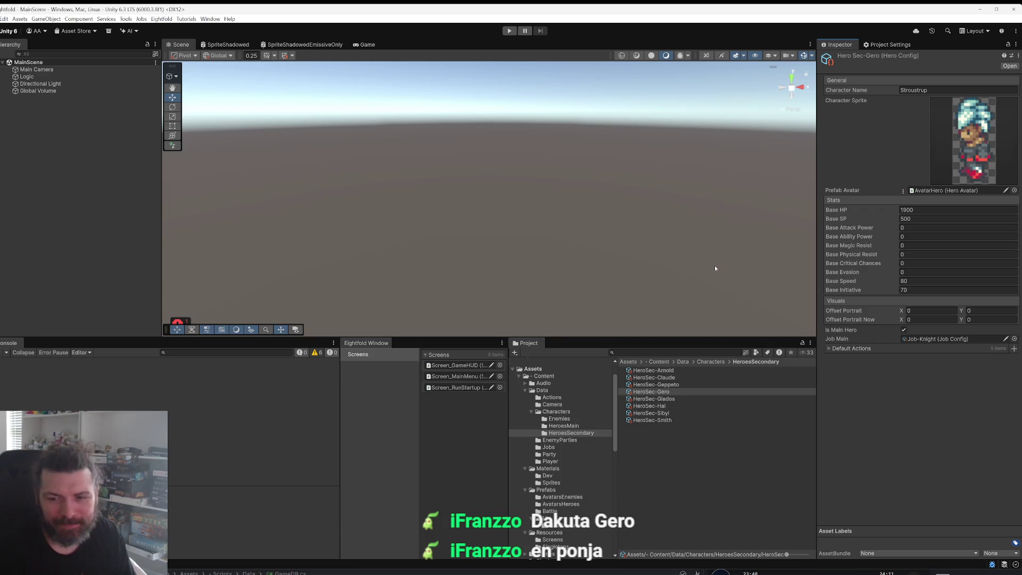
click(666, 371)
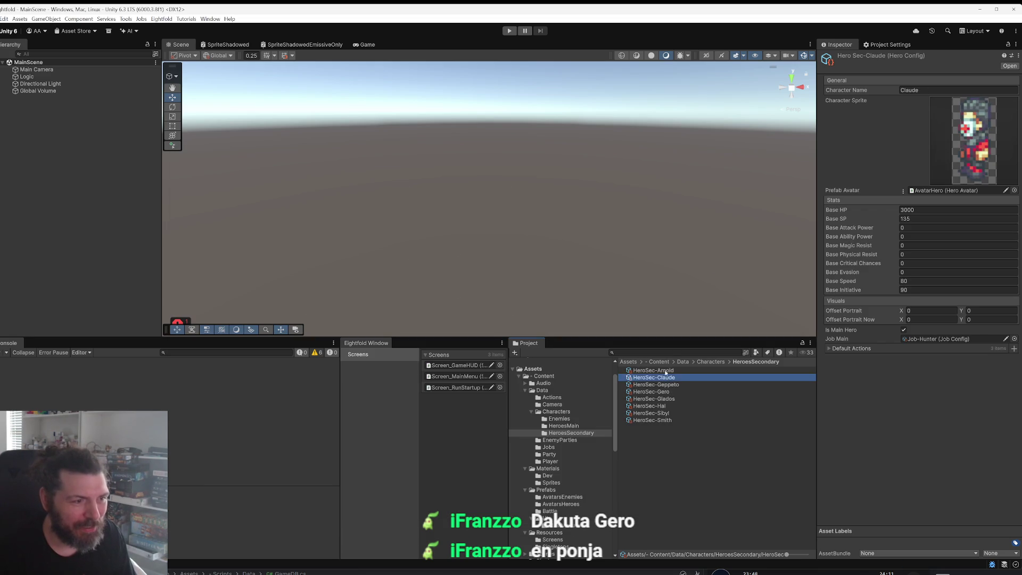
Step: Enter Gero and Glados as the character names of the Gero and Glados configs
key(Down)
key(Down)
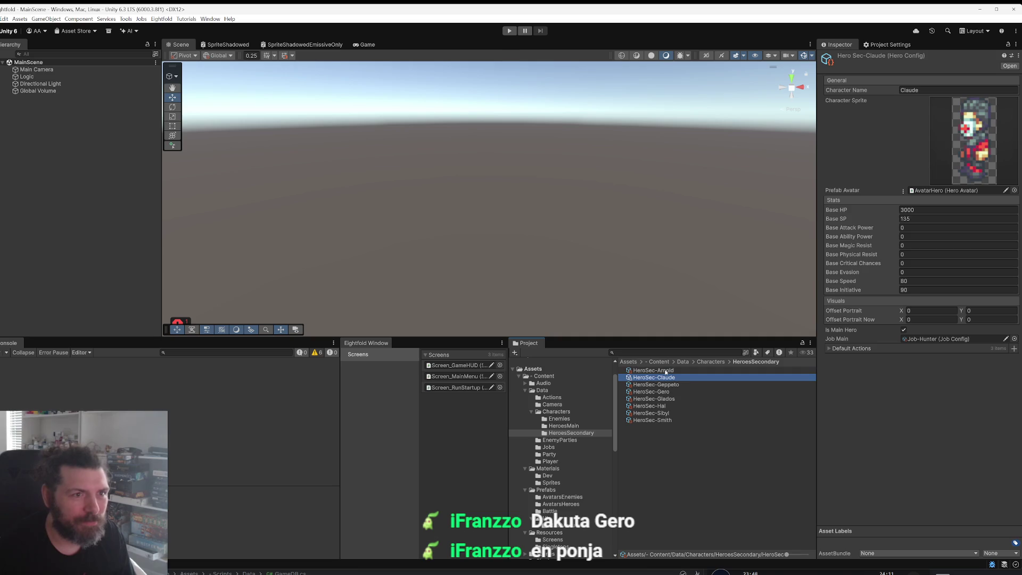
key(Down)
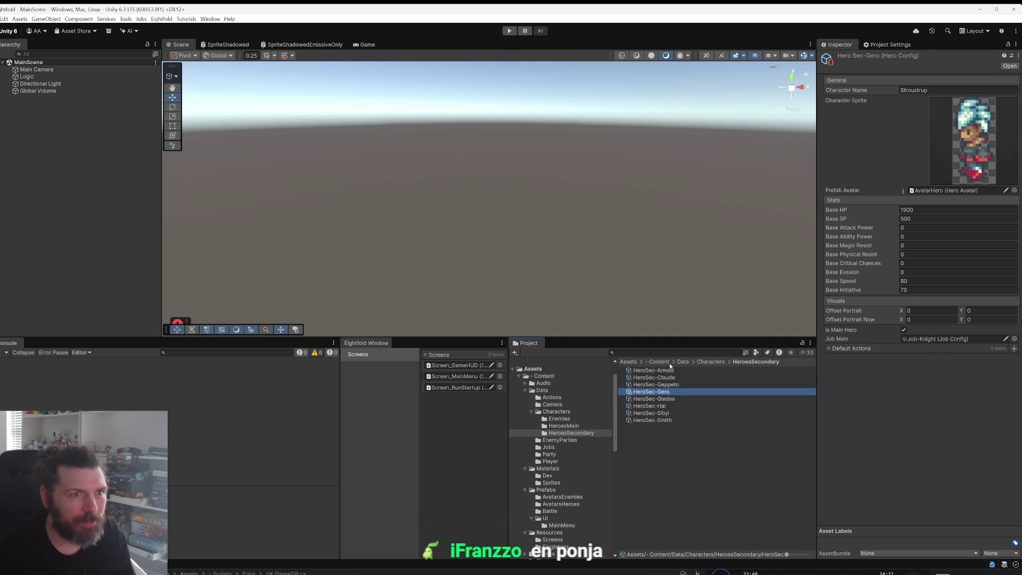
click(936, 90)
text(Gero)
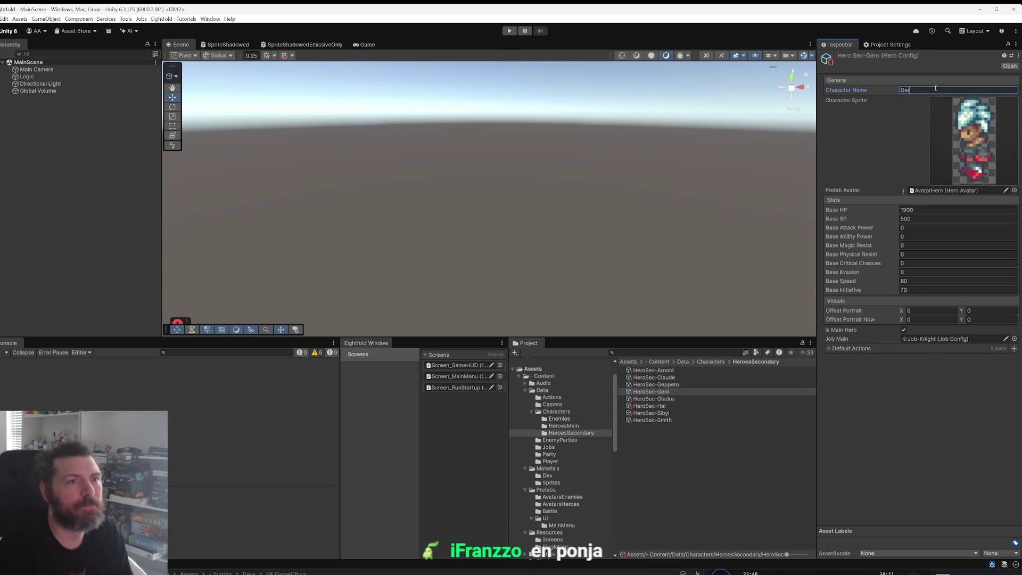
click(673, 399)
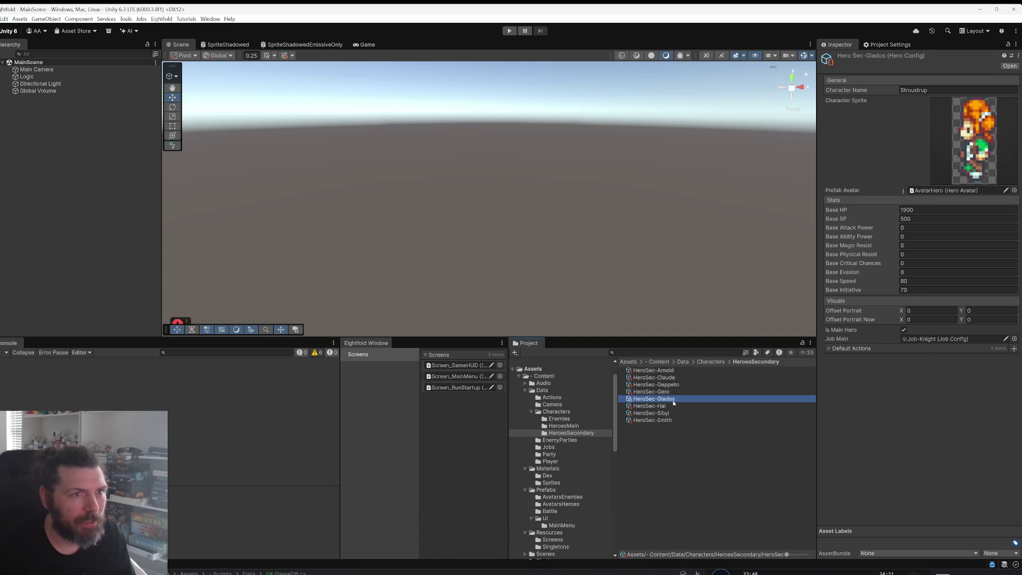
click(936, 92)
text(Glados)
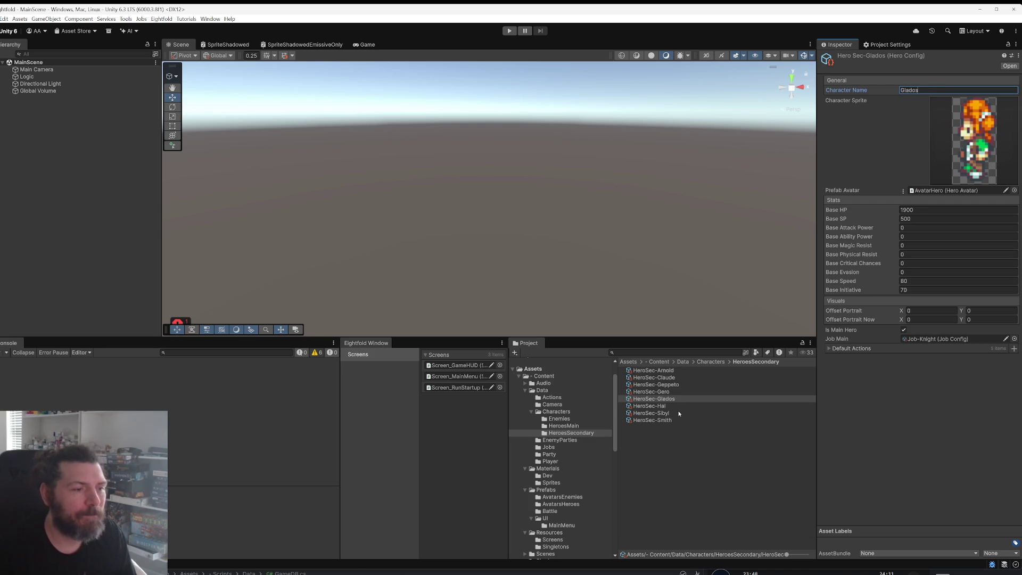
Step: Enter Hal and Sibyl as those configs' character names, and type Smith for Smith
click(660, 406)
click(940, 90)
text(Hal)
click(651, 413)
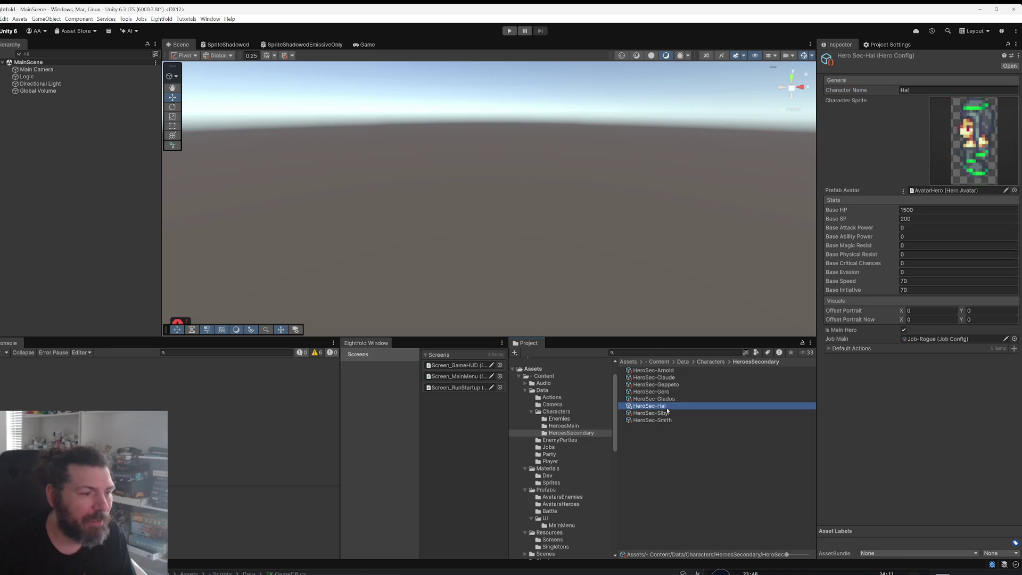
click(923, 90)
text(Sibyl)
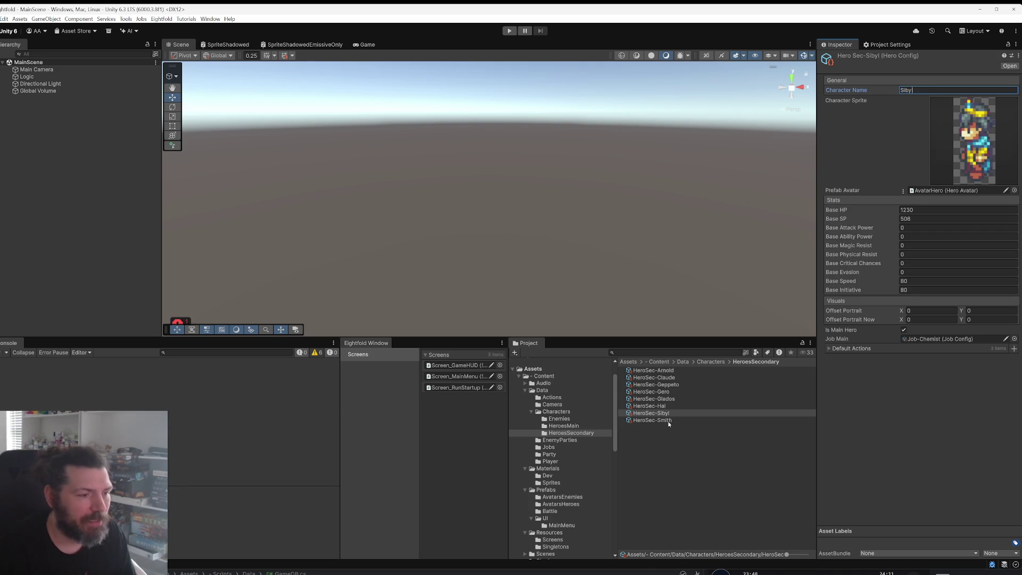
click(660, 420)
click(934, 90)
text(Sm)
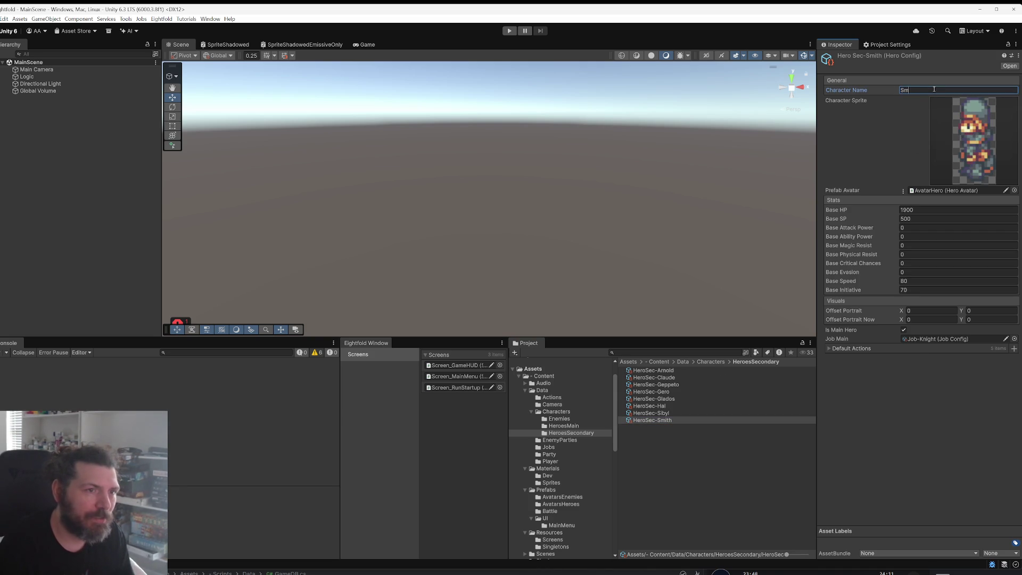
text(ith)
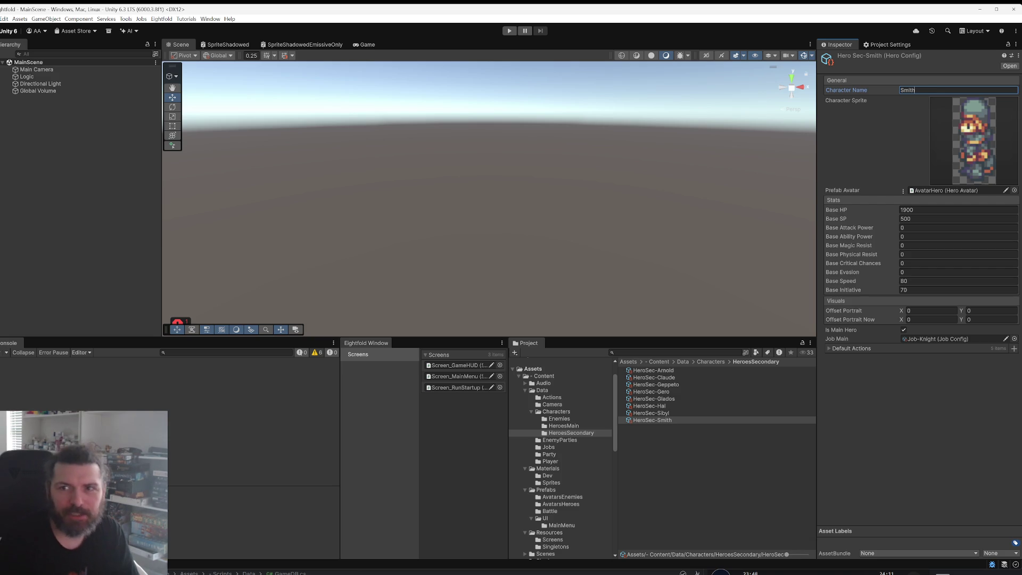
Step: Commit Smith as HeroSec-Smith's character name, replacing Stroustrup
key(Return)
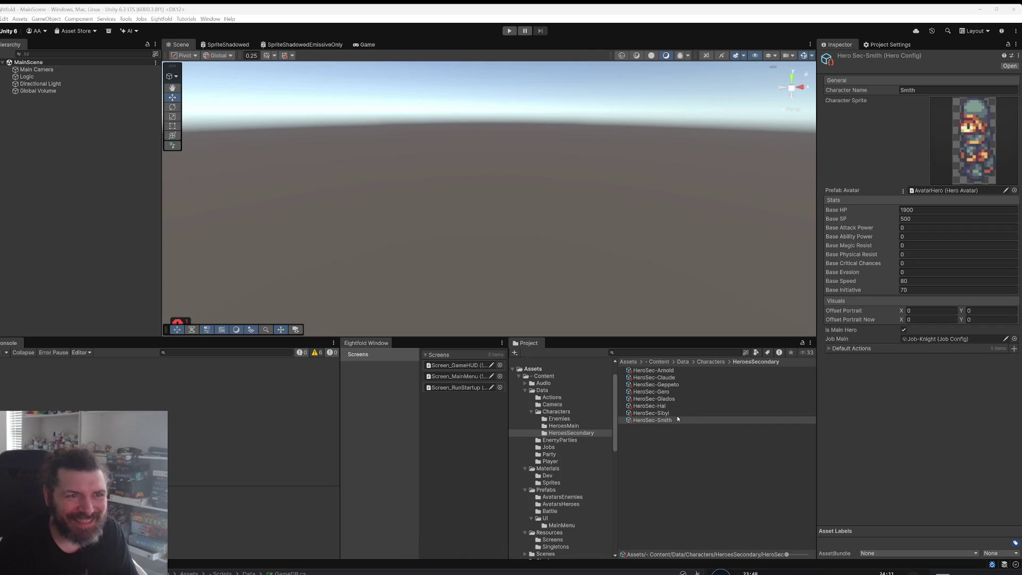
Step: Browse the HeroSec configs, ending on Arnold (4000 HP, 800 SP, Job-BlackMage)
click(666, 370)
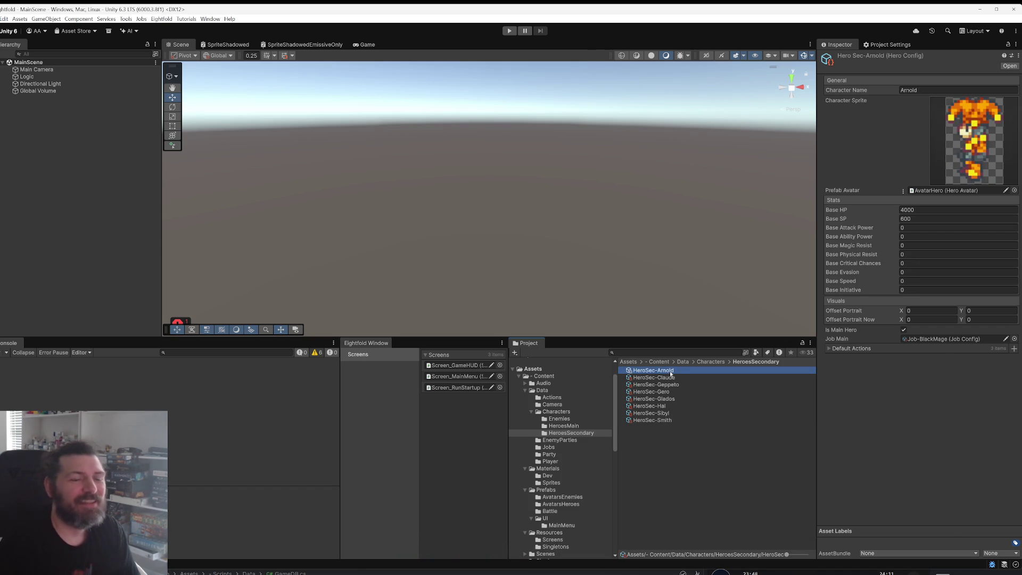
key(Down)
key(Down)
key(Down)
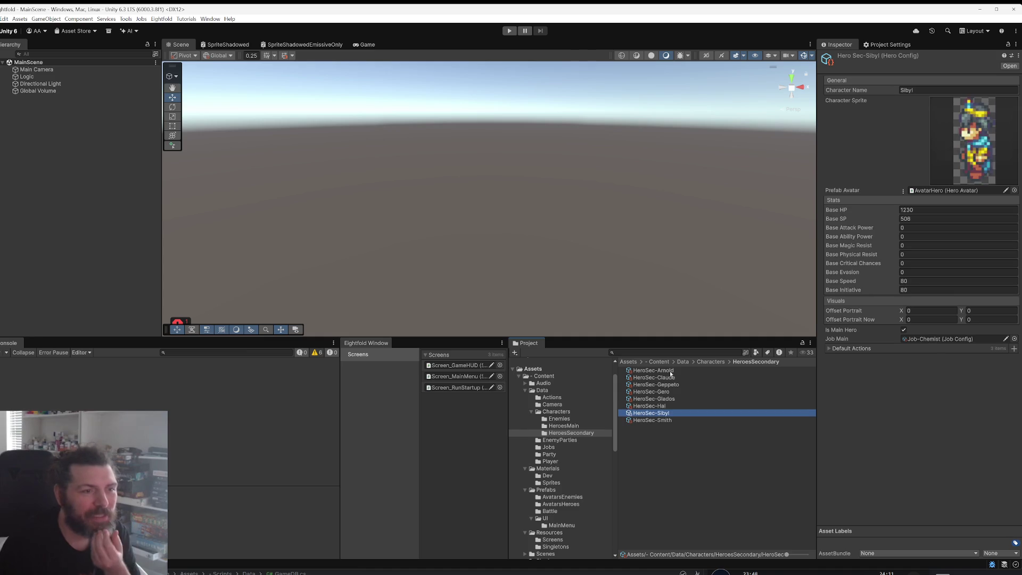
key(Up)
key(Up)
key(Up)
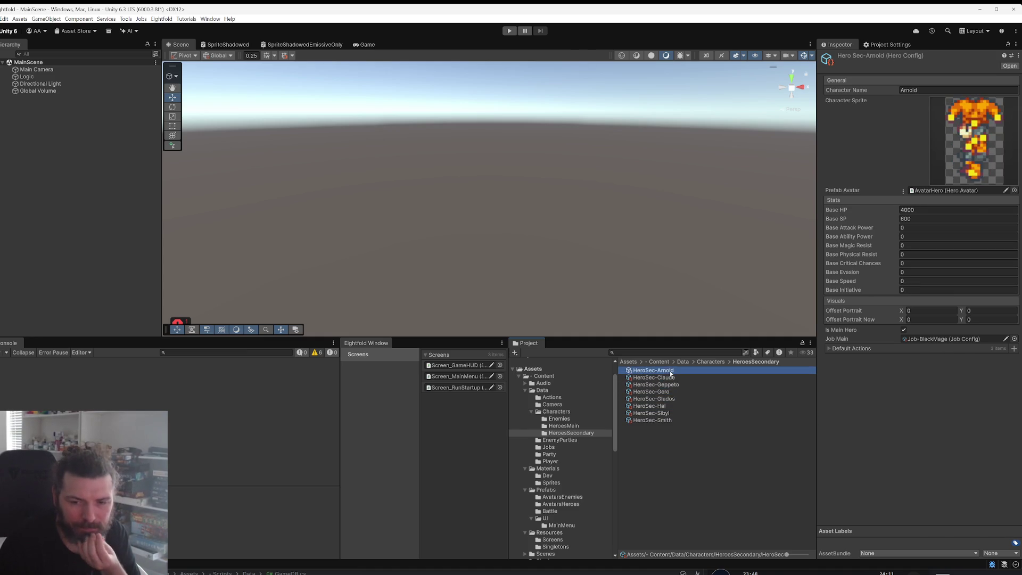
key(Down)
key(Down)
key(Down)
key(Up)
key(Up)
key(Up)
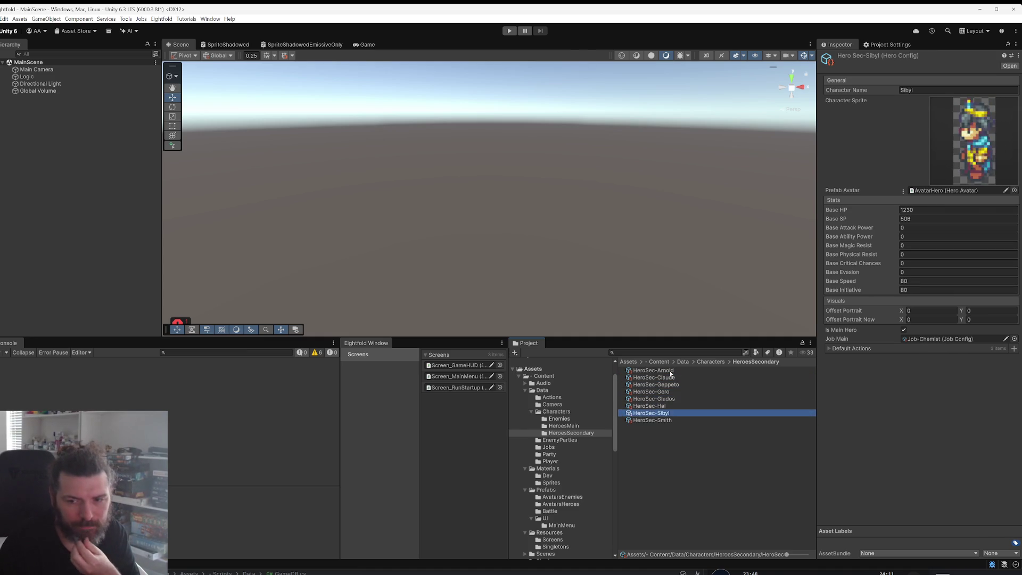
key(Up)
key(Up)
key(Up)
key(Down)
key(Down)
key(Down)
key(Down)
key(Up)
key(Up)
key(Up)
key(Up)
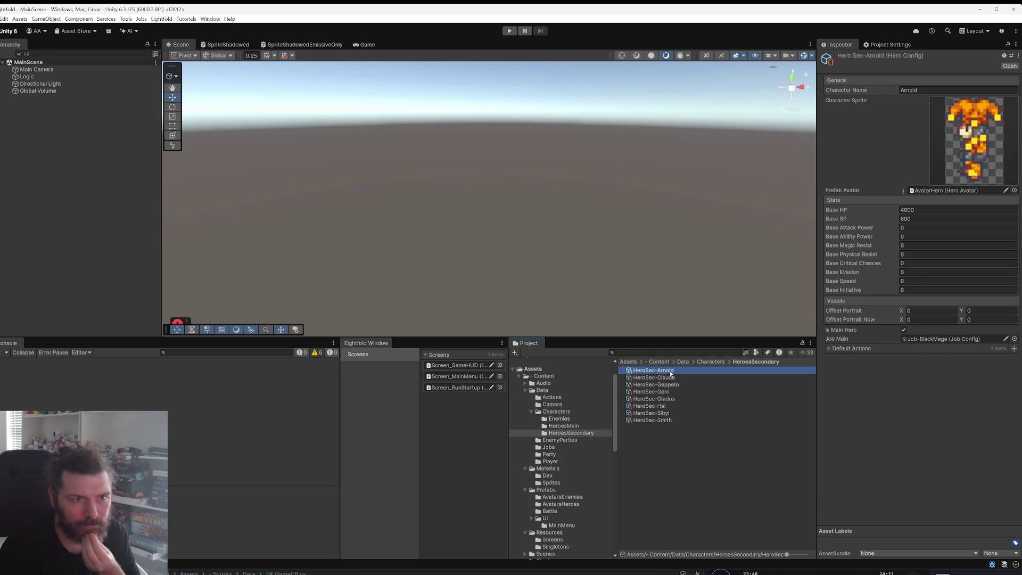
click(843, 430)
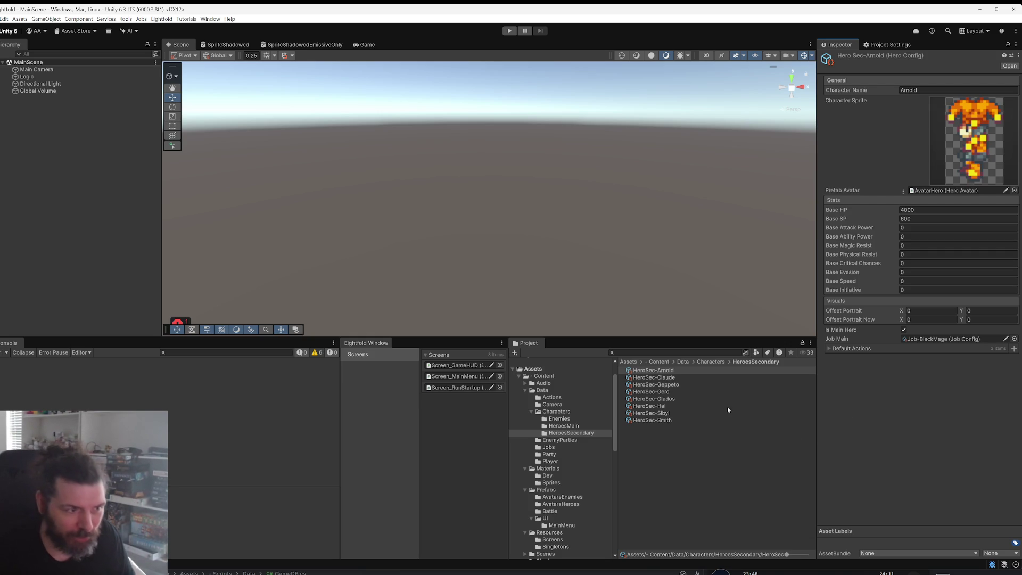
Step: Keep Arnold's AvatarHero prefab avatar and pick a main job for Arnold
click(1014, 190)
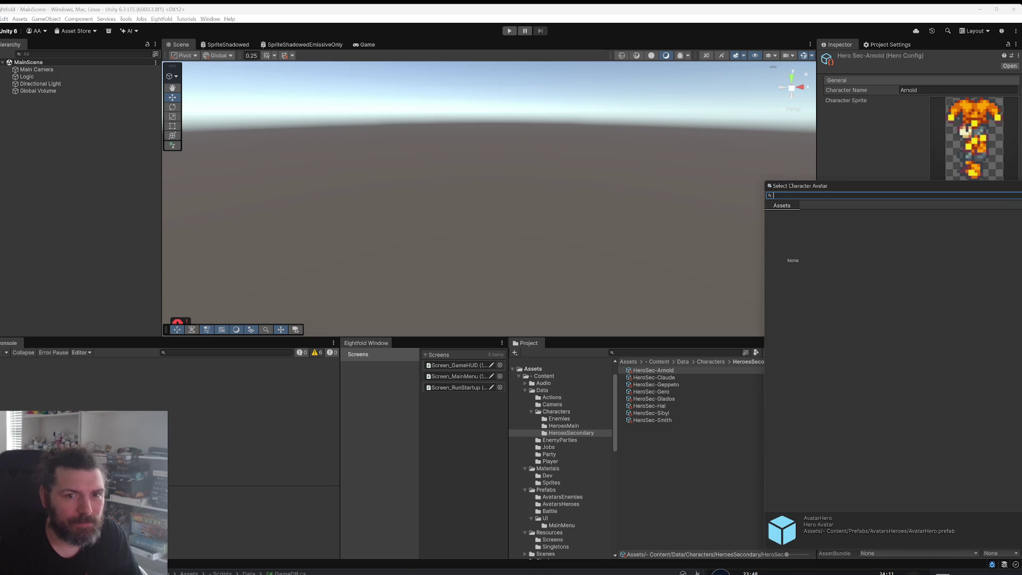
key(Escape)
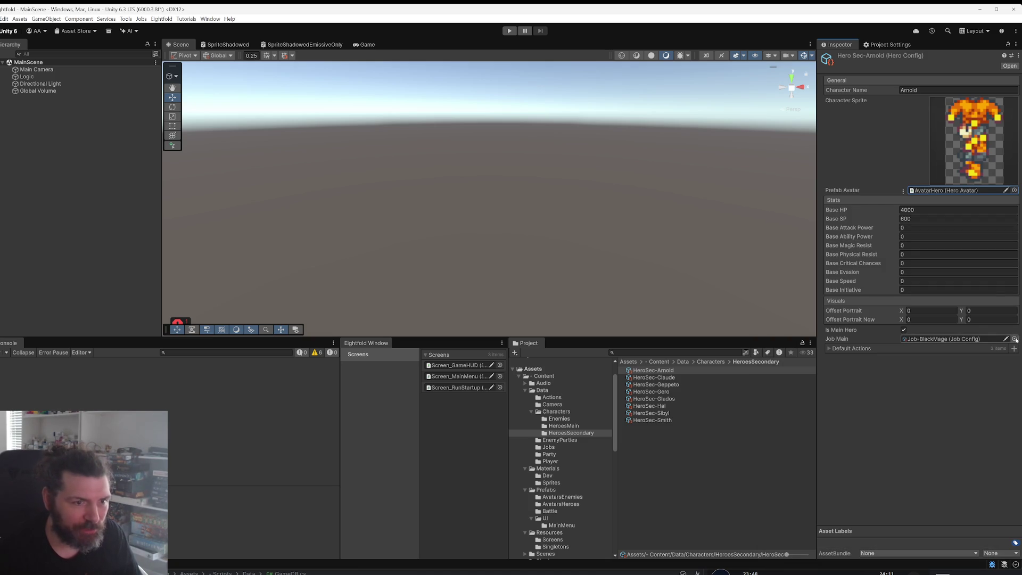
click(1015, 338)
ctrl+scroll(967, 365, down, 2)
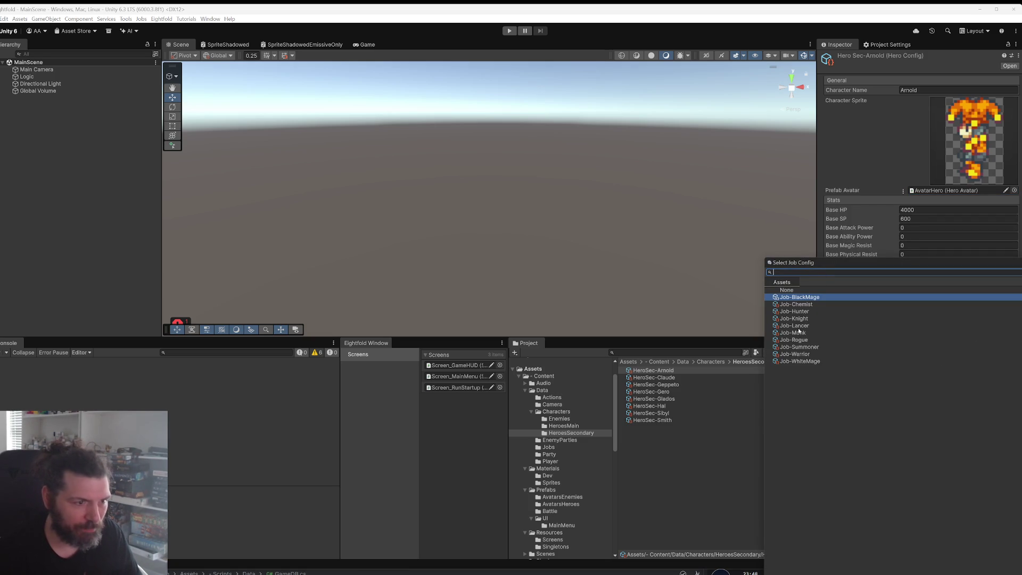
click(798, 333)
click(776, 363)
Step: Set main jobs: Claude to Job-Rogue, Geppeto to Job-WhiteMage, Gero to Job-Chemist
key(Down)
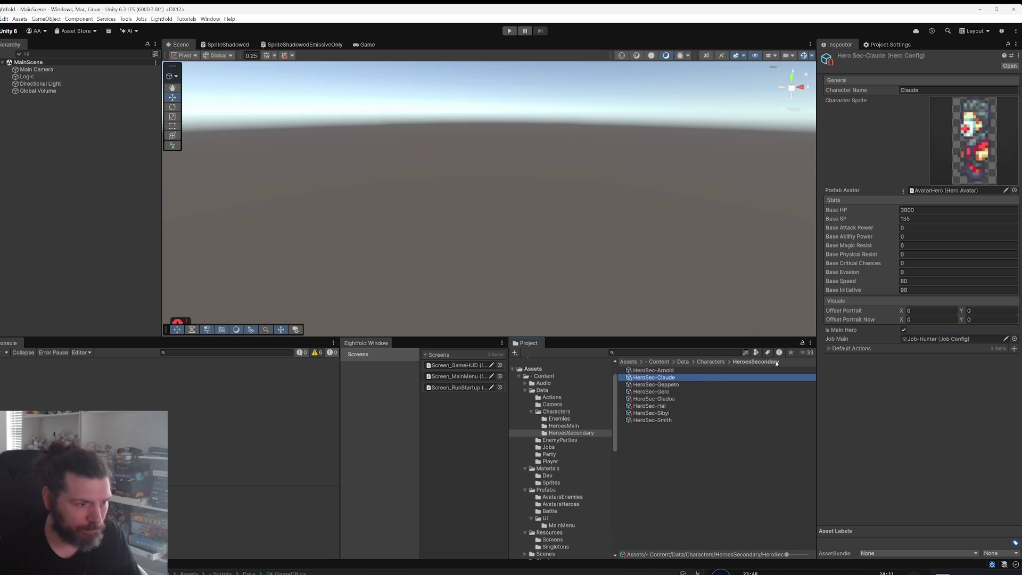
click(1015, 339)
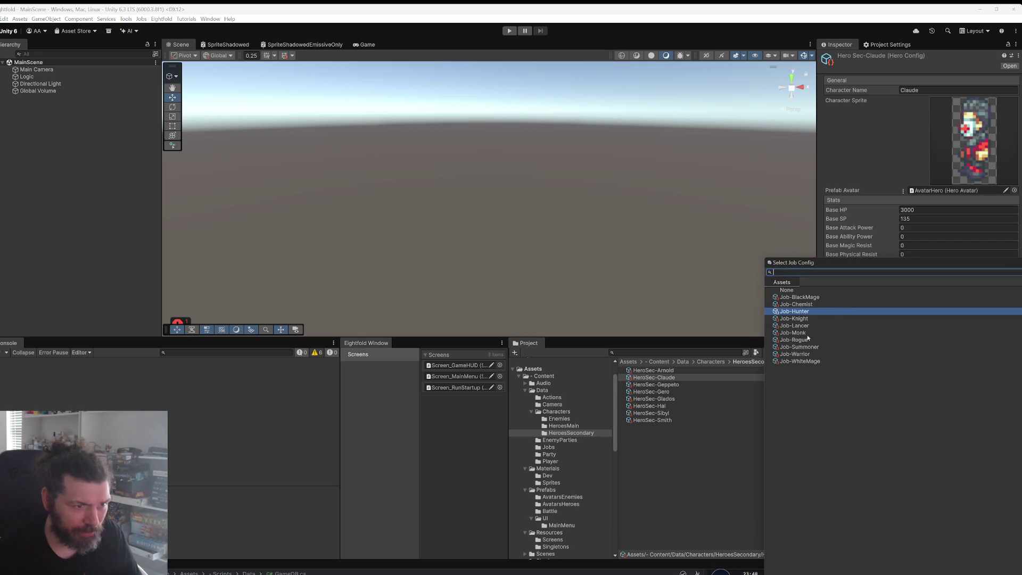
double_click(807, 340)
key(Down)
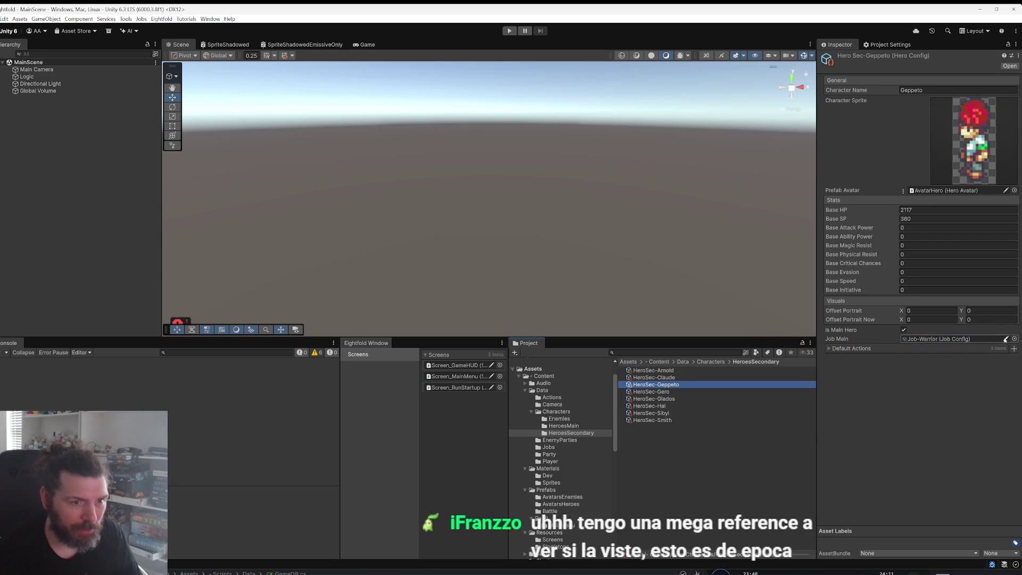
click(1015, 339)
double_click(797, 361)
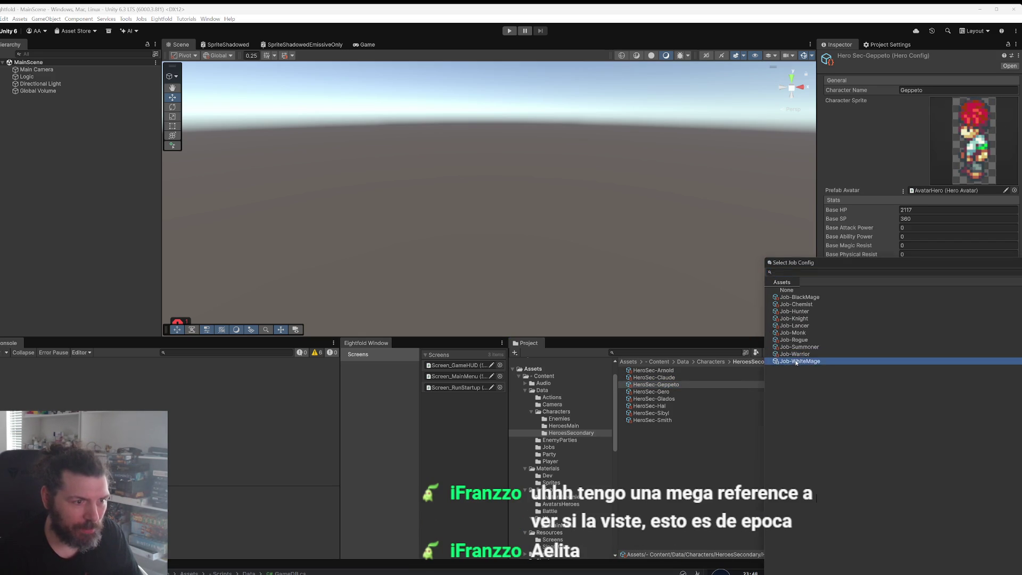
key(Down)
click(1014, 339)
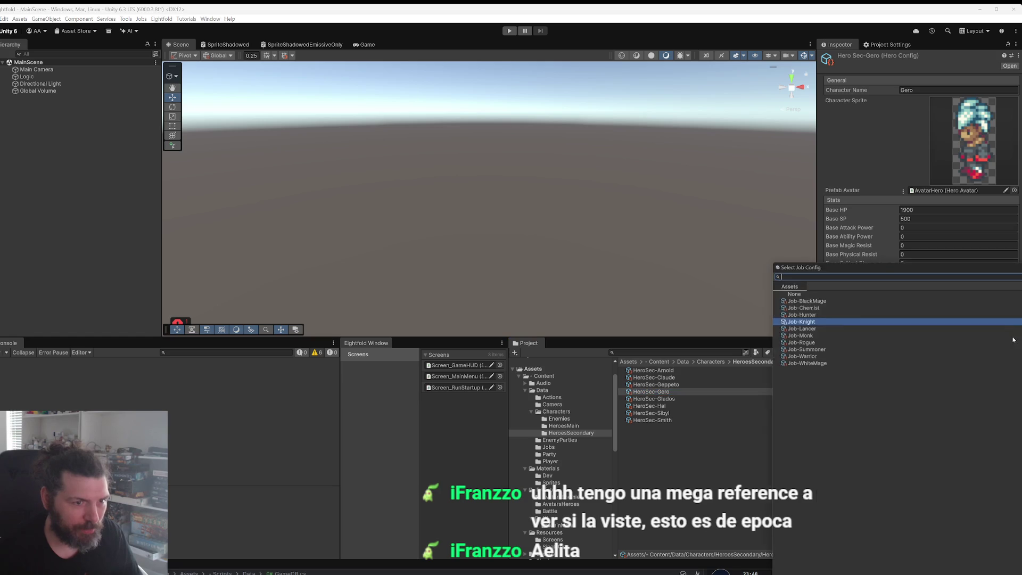
double_click(817, 304)
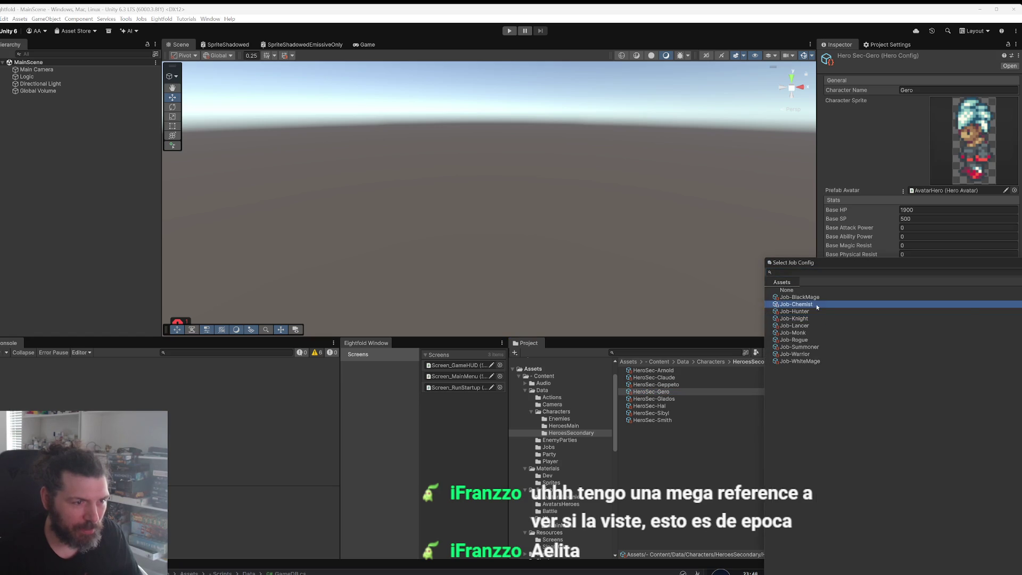
Step: Replace Glados's Job-Knight main job with Job-Summoner
key(Down)
click(1010, 339)
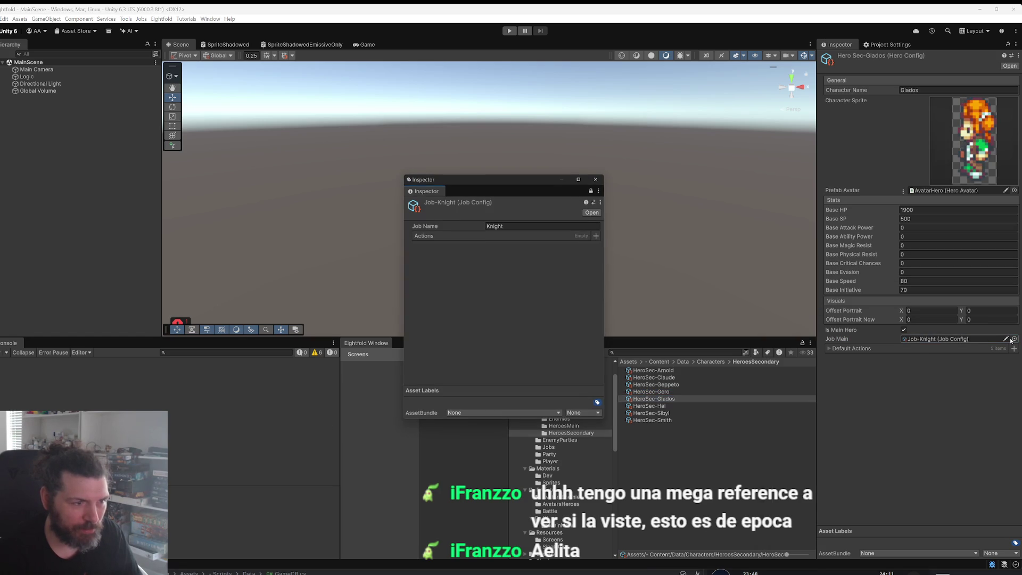
click(596, 179)
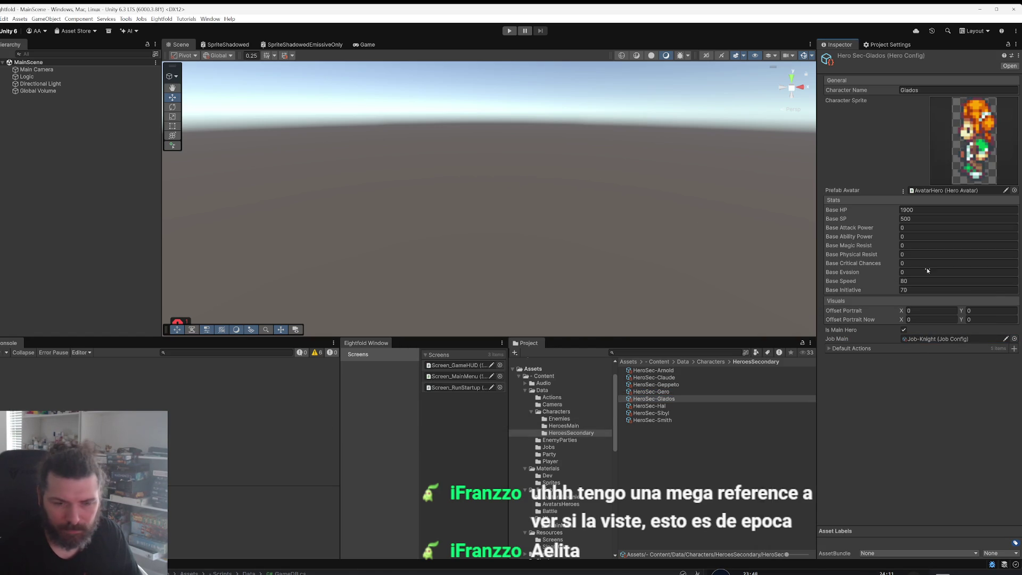
click(1014, 339)
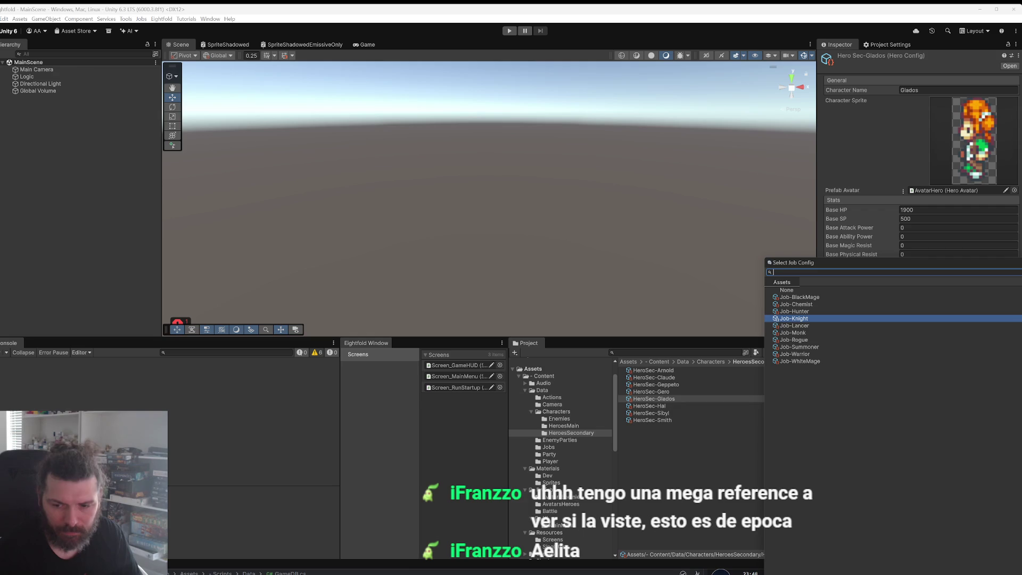
drag(1012, 262, 656, 178)
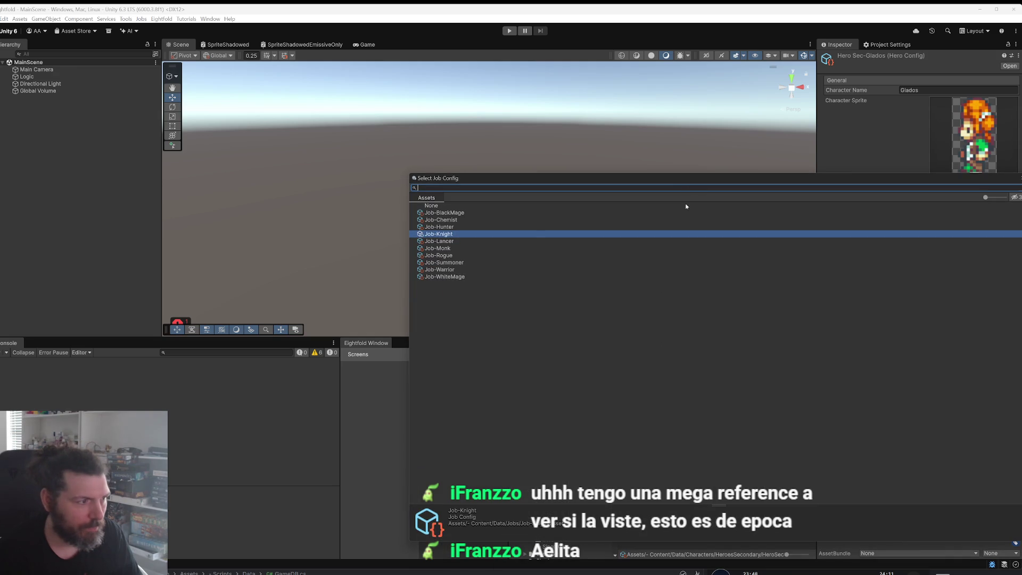
double_click(454, 263)
Step: Make Job-BlackMage Hal's main job and Job-Hunter Sibyl's main job
click(689, 406)
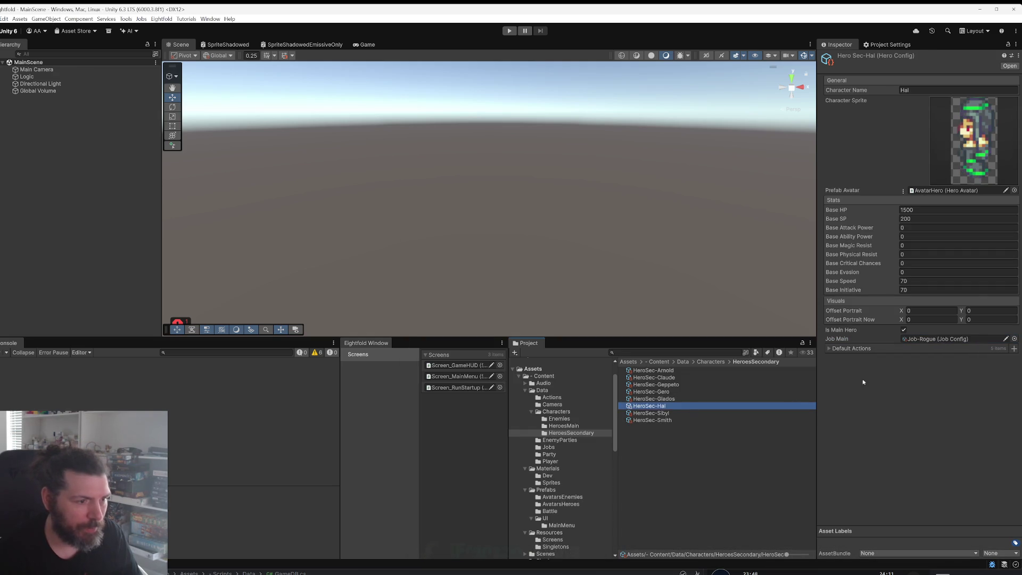
click(1015, 339)
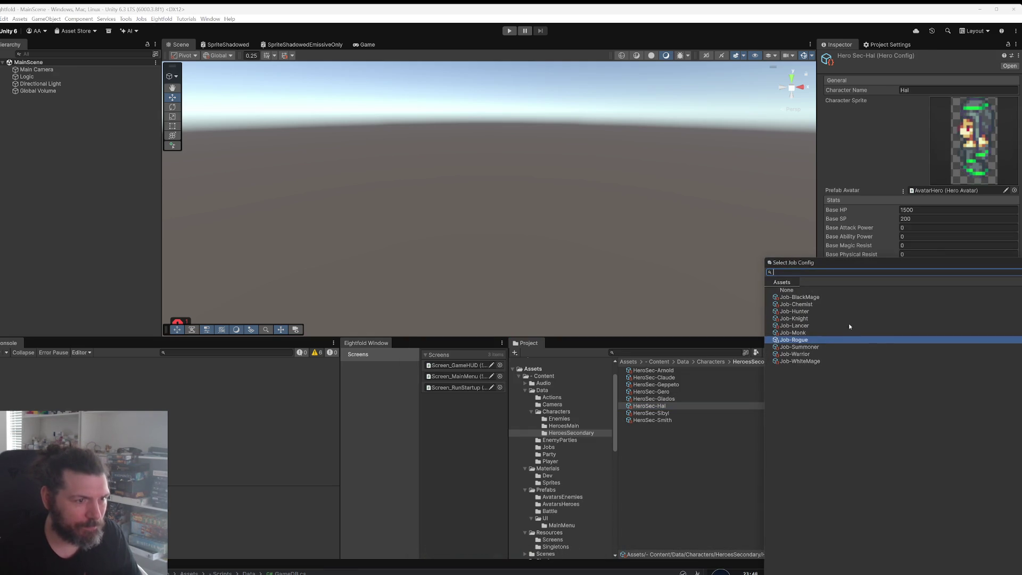
double_click(816, 300)
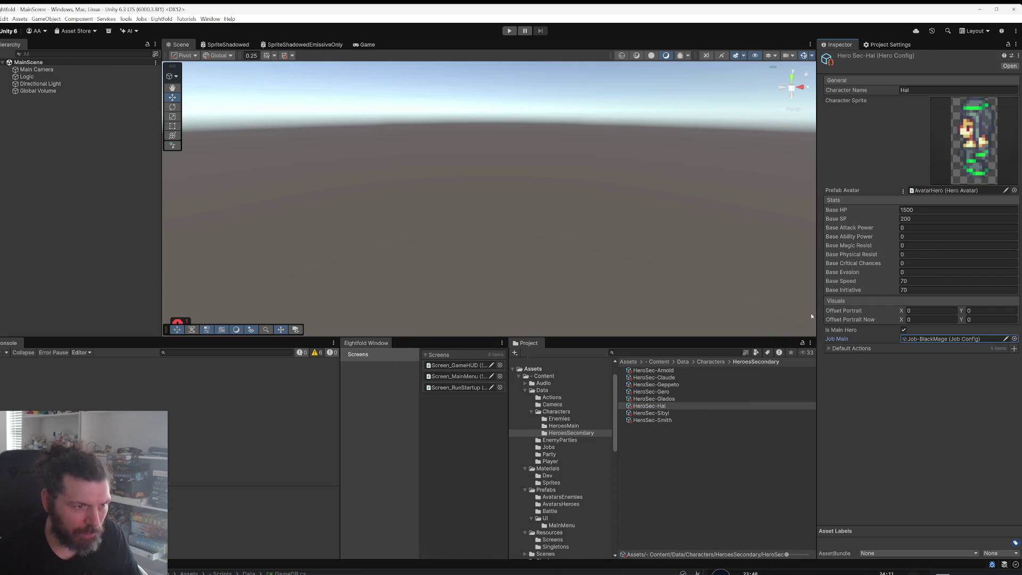
click(676, 414)
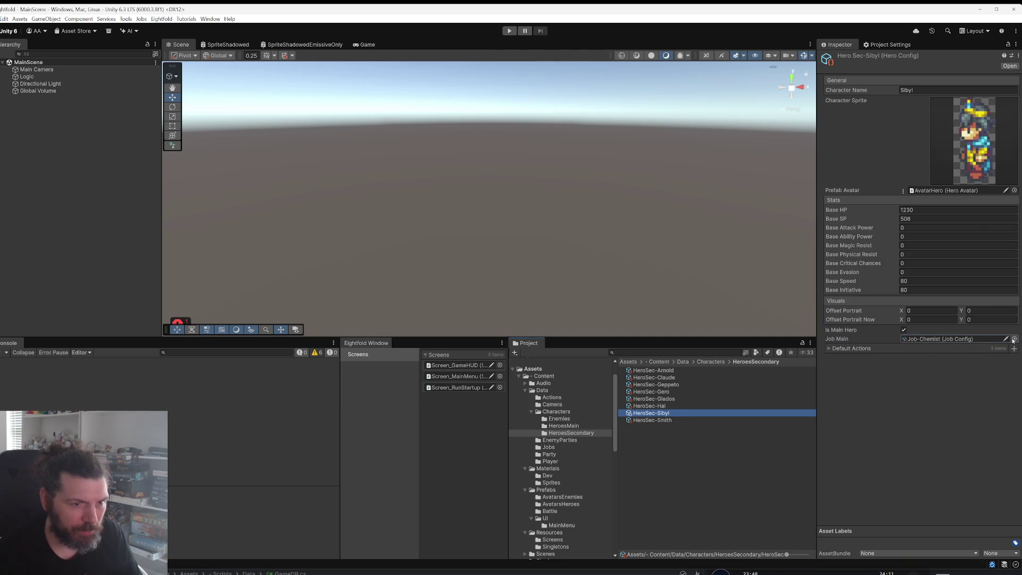
click(1014, 340)
click(806, 311)
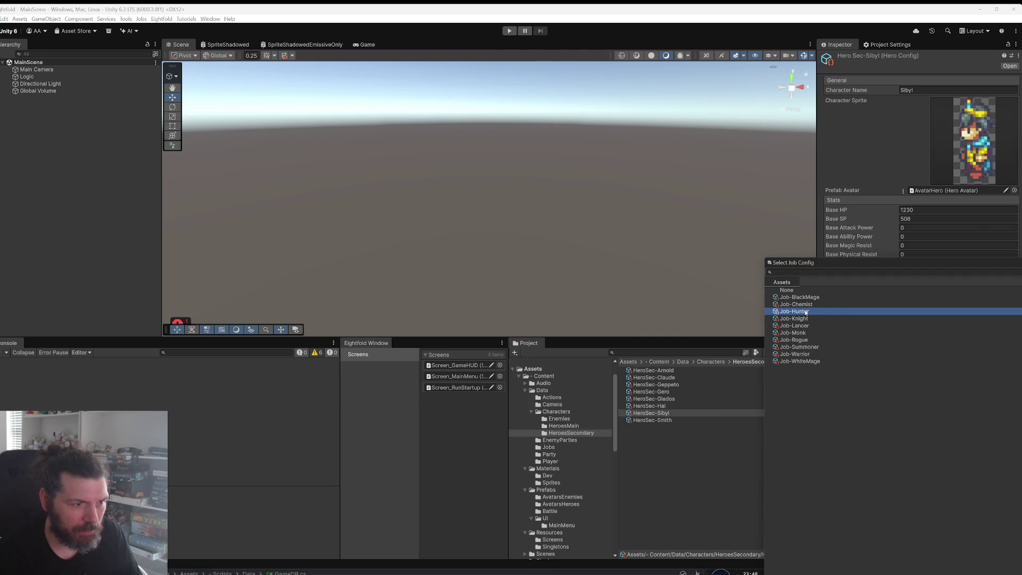
double_click(806, 312)
Step: Change Smith's main job from Job-Knight to Job-Lancer
click(692, 420)
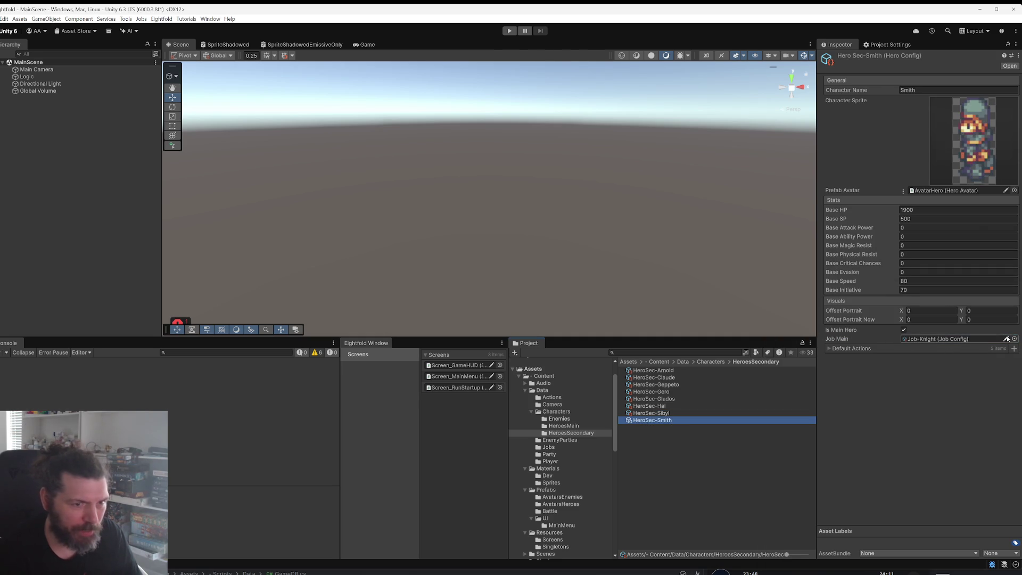
click(1014, 340)
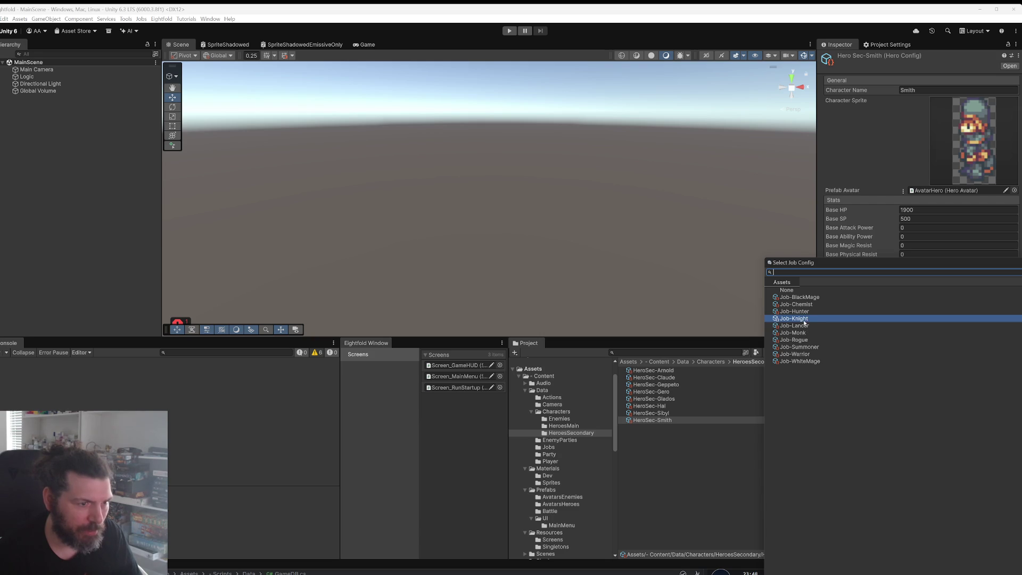
click(796, 325)
double_click(796, 326)
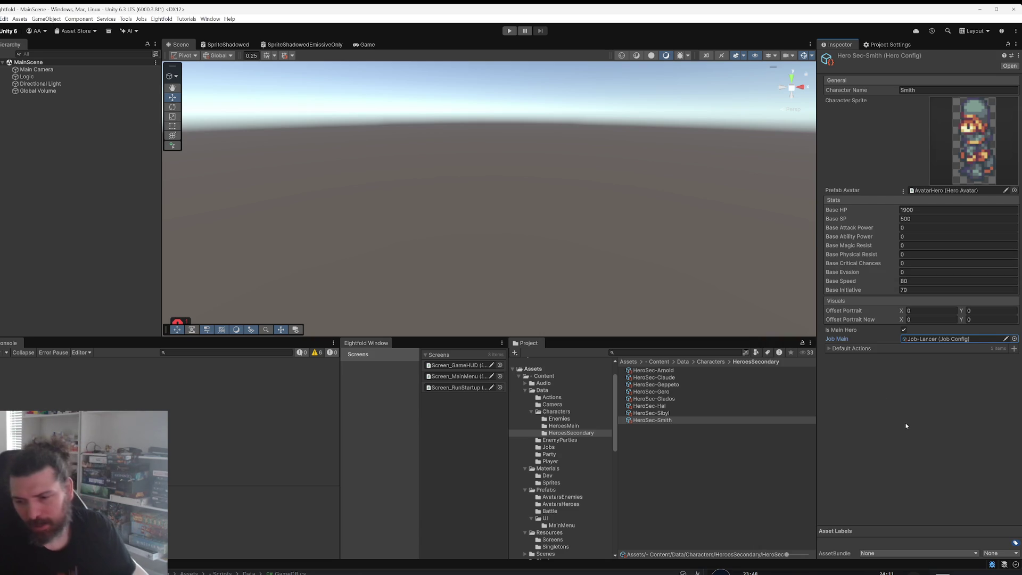
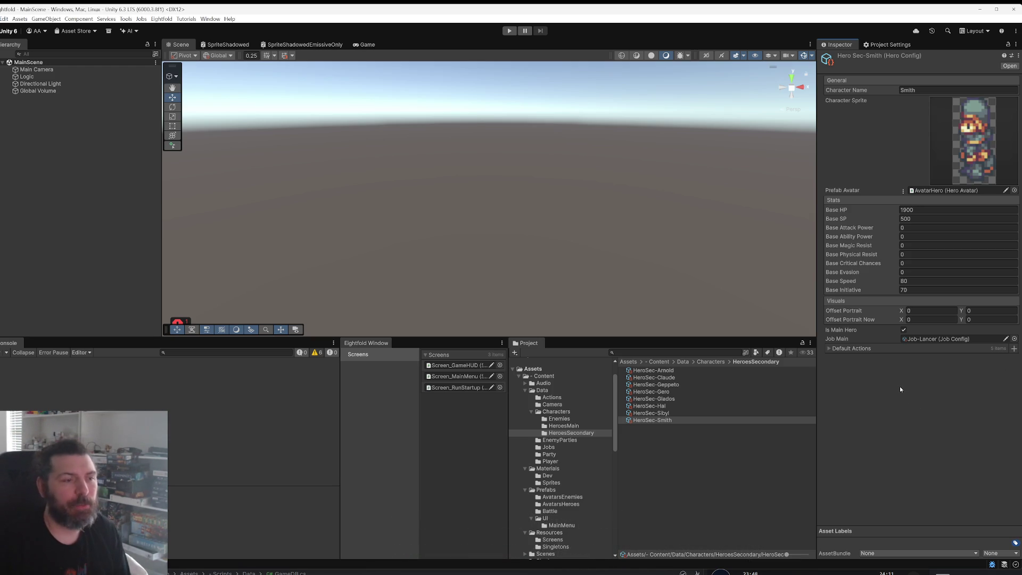
Step: Select all eight secondary hero configs, Arnold through Smith, in the project folder
click(661, 370)
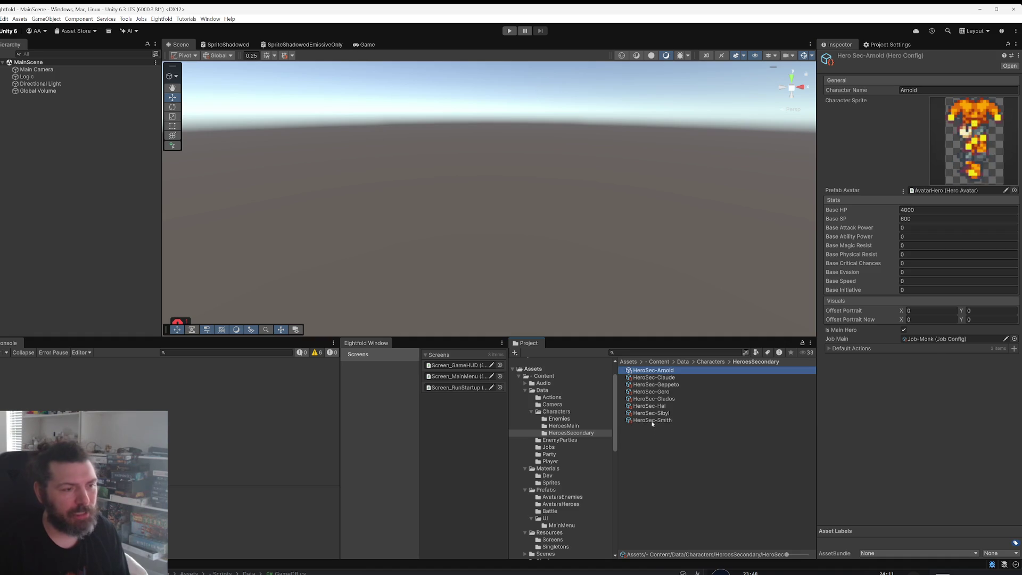
shift+click(652, 418)
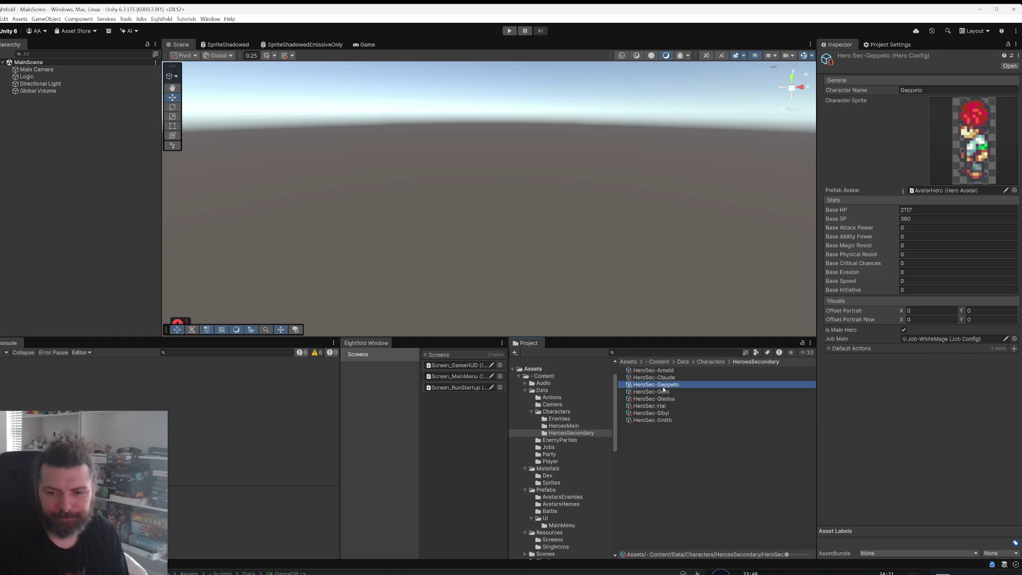
click(663, 420)
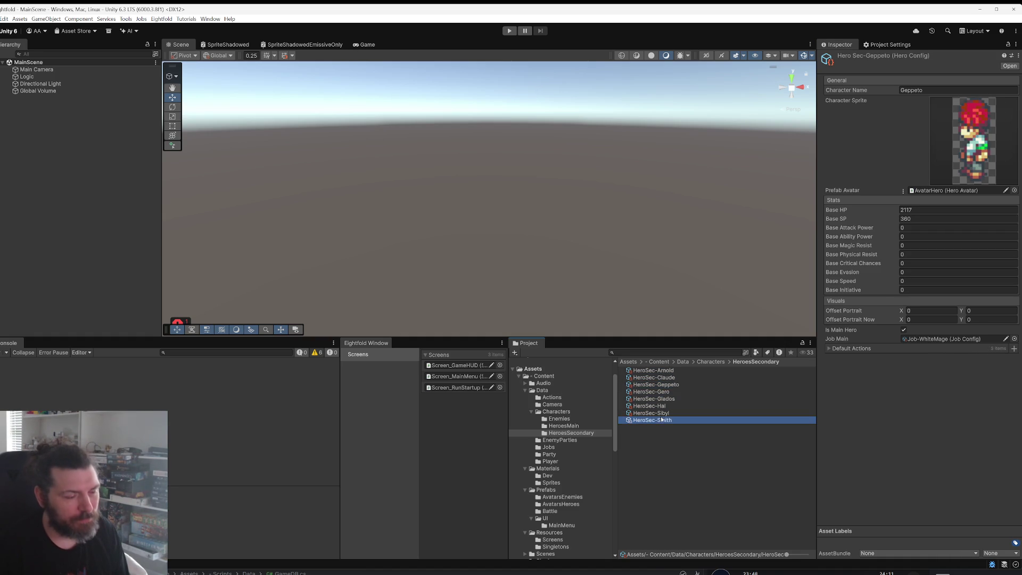
shift+click(663, 372)
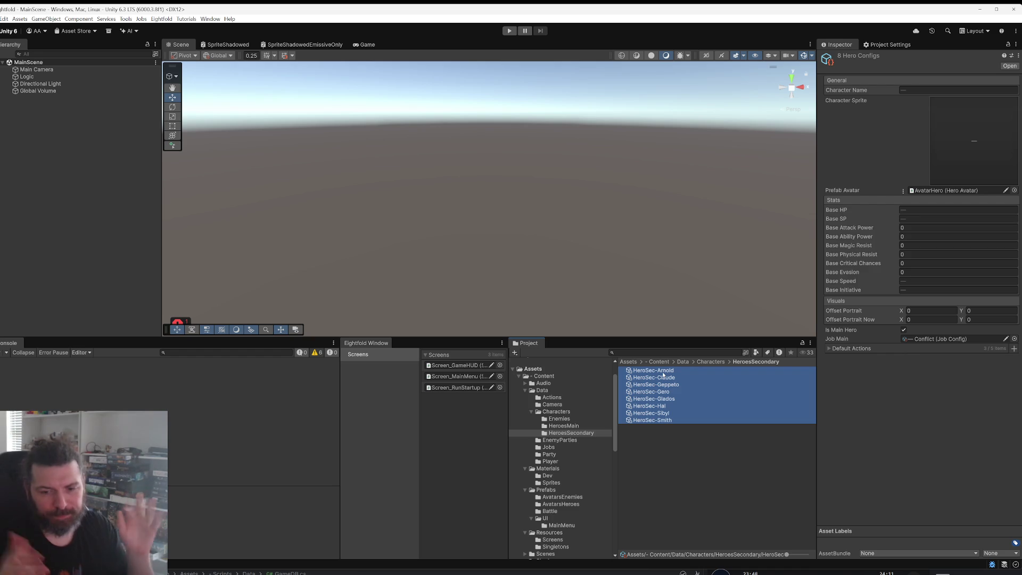
click(713, 400)
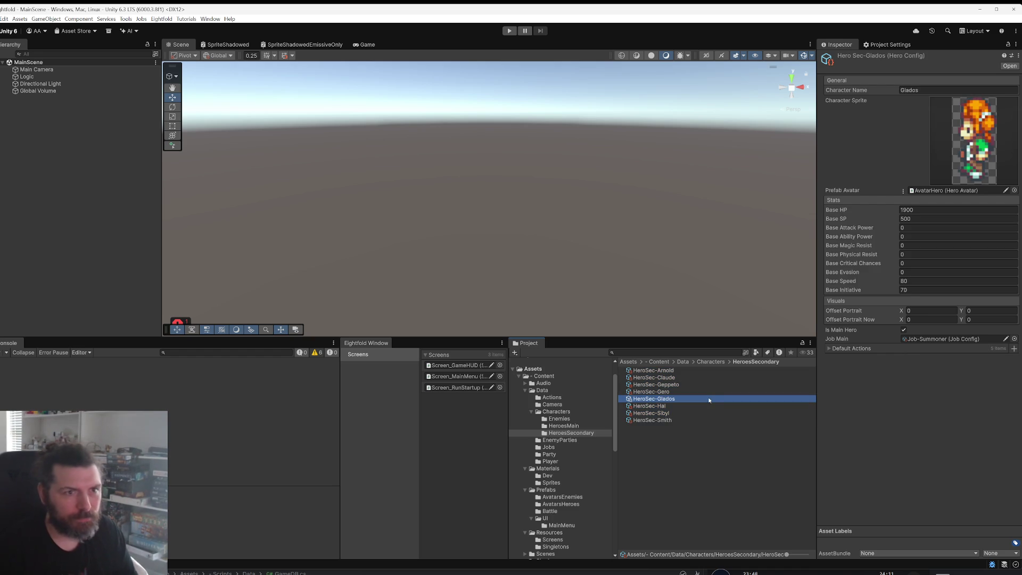
click(694, 423)
shift+click(671, 373)
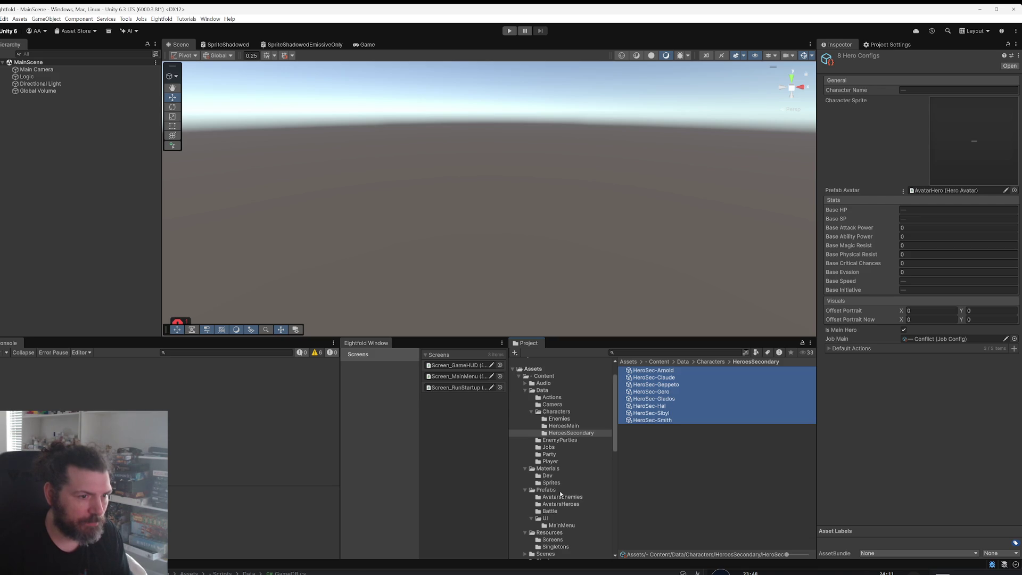
scroll(561, 494, down, 2)
scroll(562, 493, down, 2)
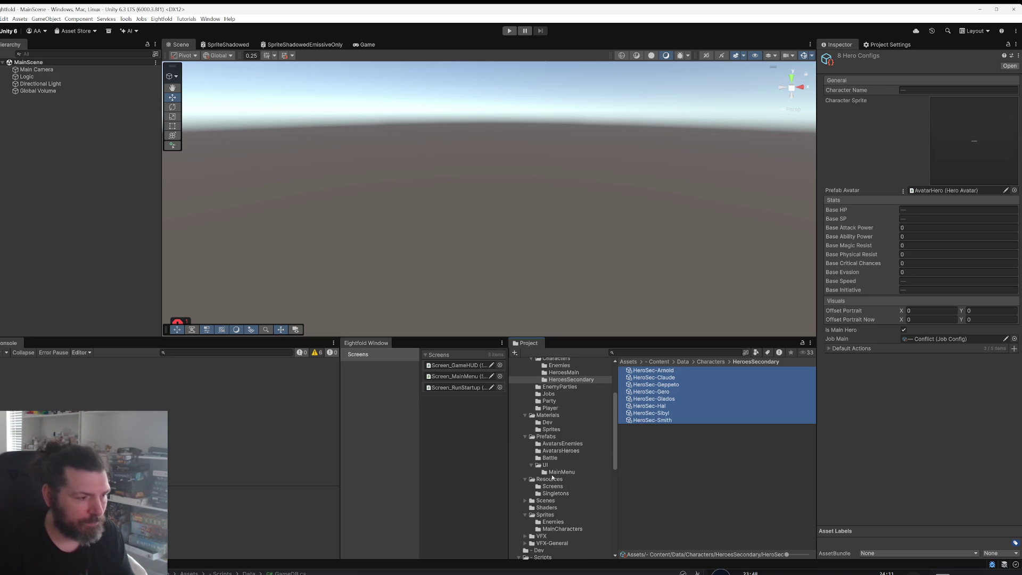
scroll(554, 479, up, 2)
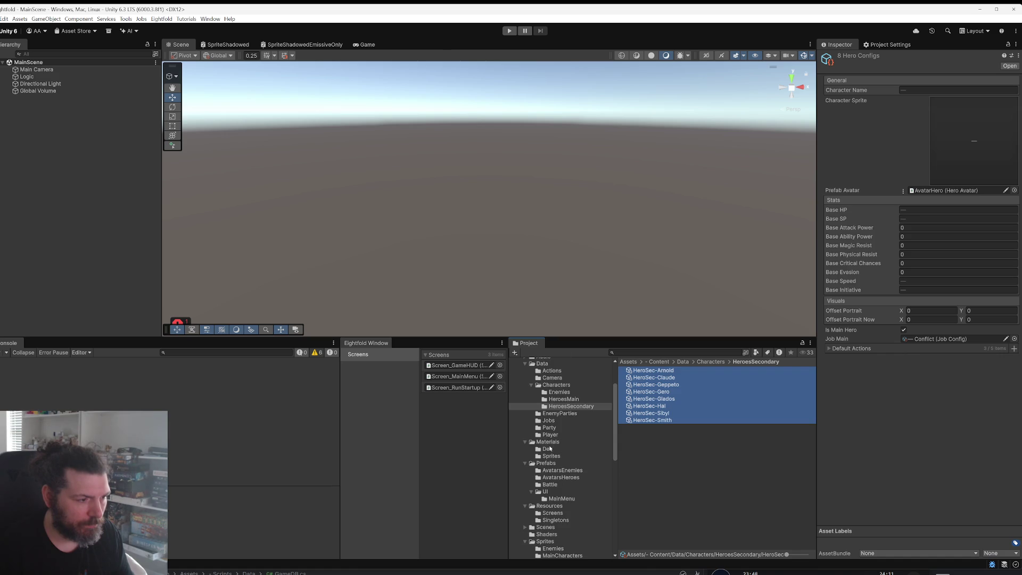
Step: Open the GameDB asset in Resources/Singletons and remove DeadLock from Secondary Heroes
click(552, 521)
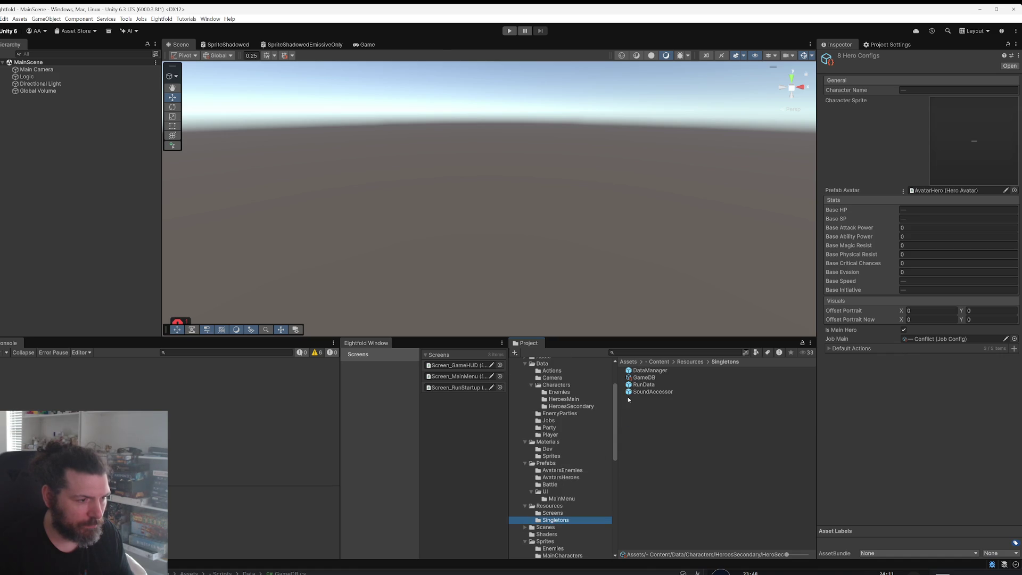
click(644, 378)
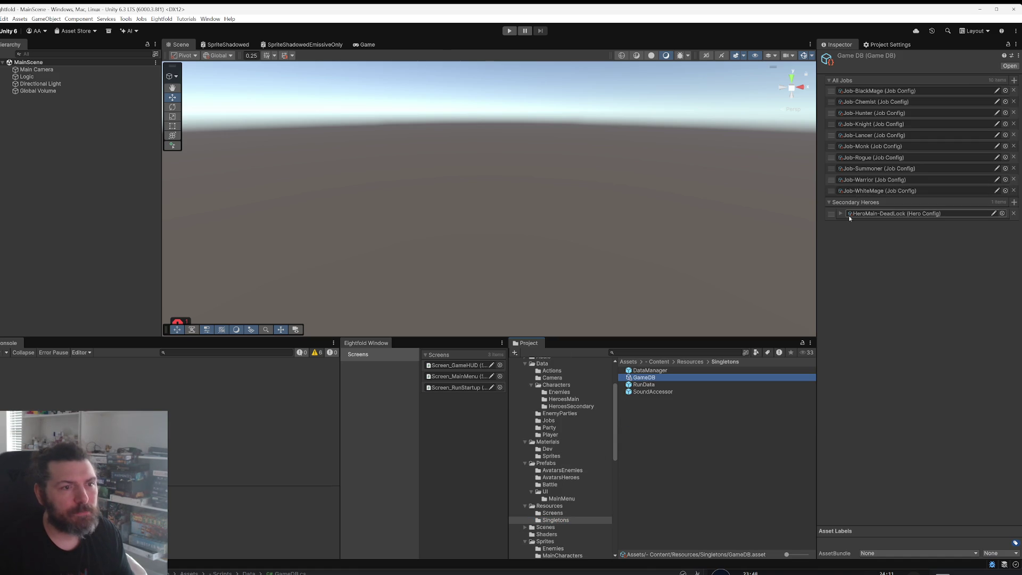
click(1013, 214)
Step: Add HeroSec-Arnold, HeroSec-Claude, HeroSec-Geppeto and HeroSec-Gero to Secondary Heroes
click(1015, 203)
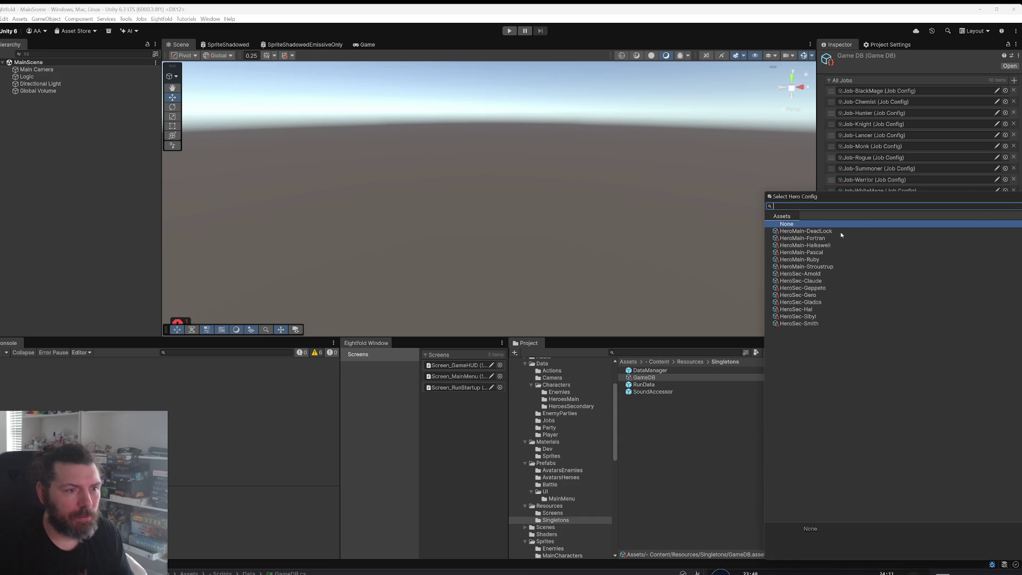
double_click(820, 274)
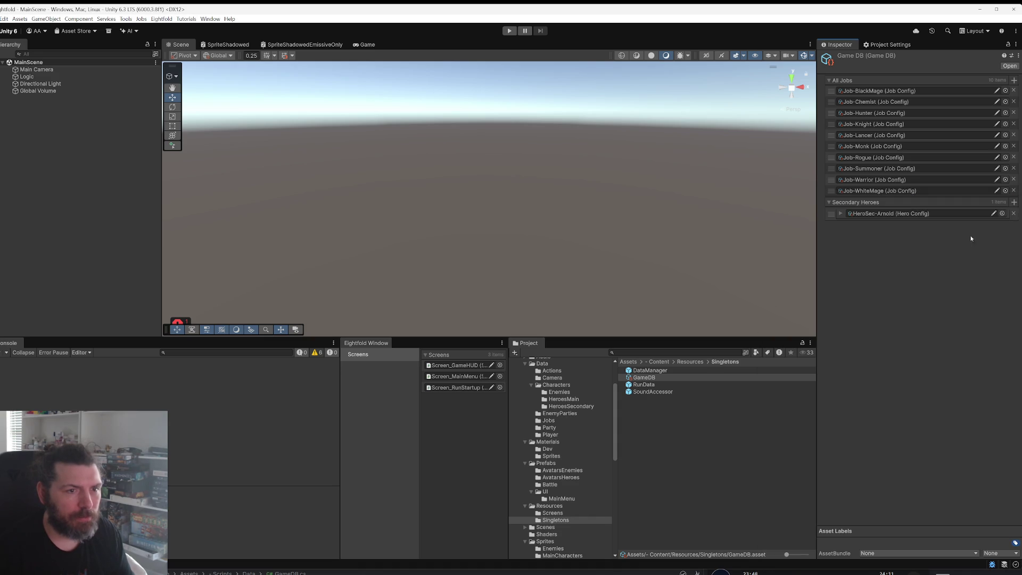
click(1013, 205)
click(819, 284)
double_click(819, 284)
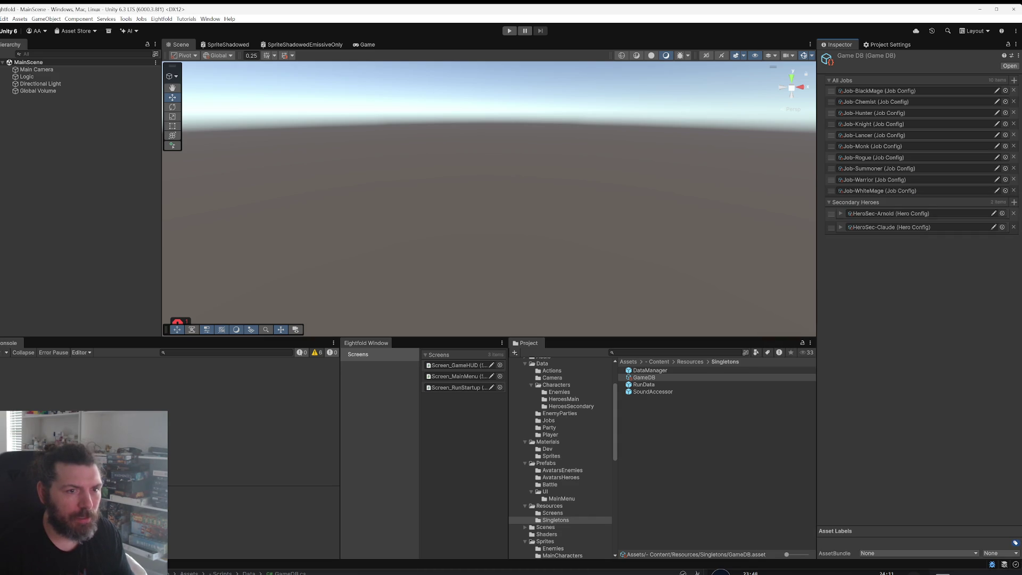
click(1014, 206)
double_click(816, 289)
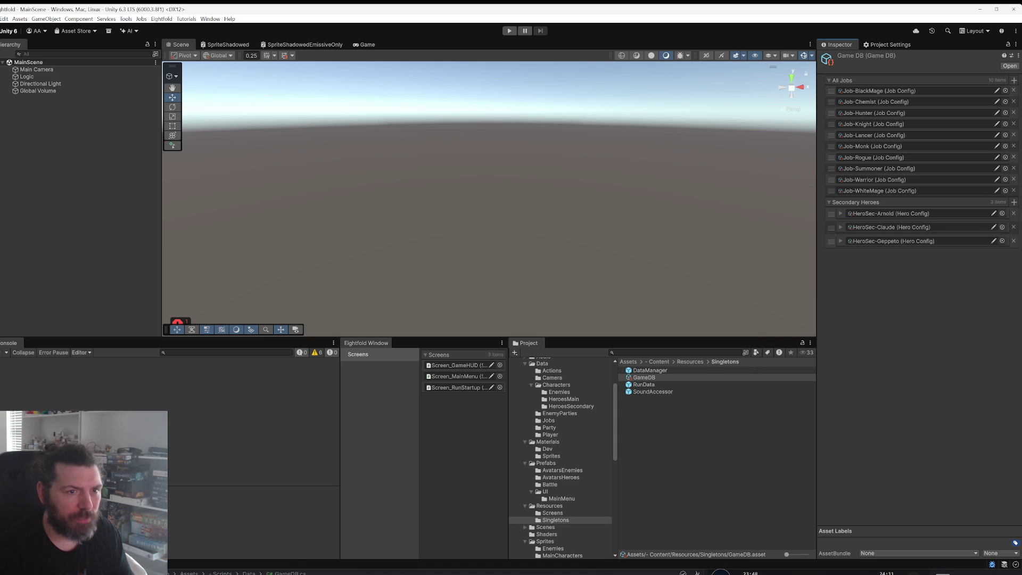
click(1014, 203)
click(813, 297)
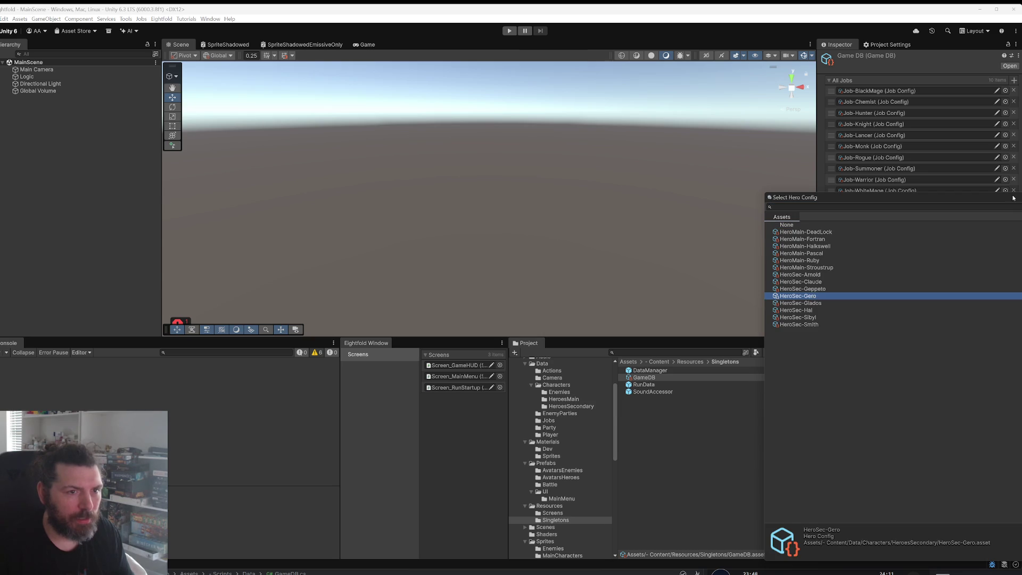
double_click(839, 297)
Step: Add HeroSec-Glados, HeroSec-Hal, HeroSec-Sibyl and HeroSec-Smith to Secondary Heroes
click(1014, 203)
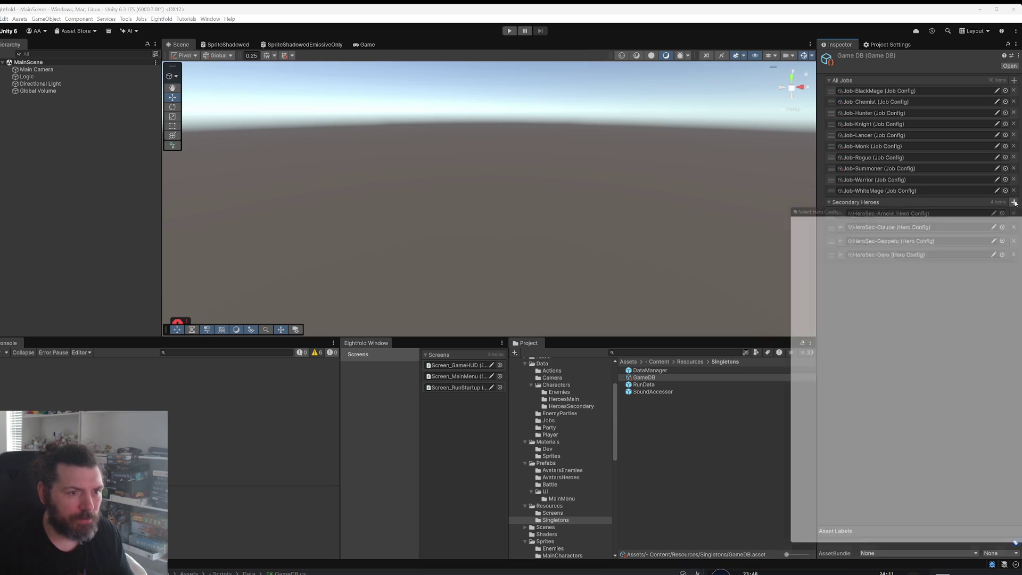
double_click(800, 302)
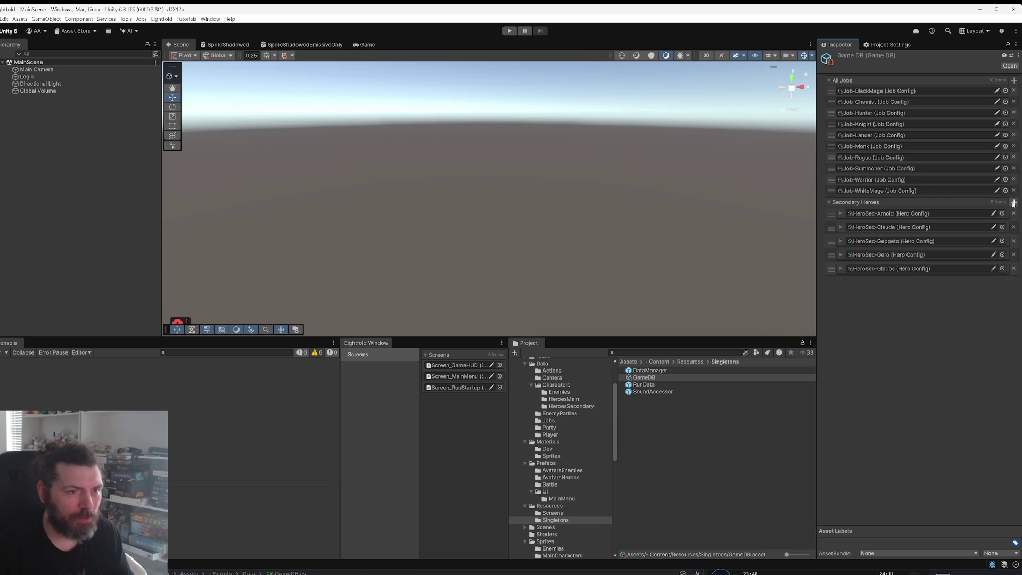
click(1015, 205)
double_click(805, 310)
click(1015, 202)
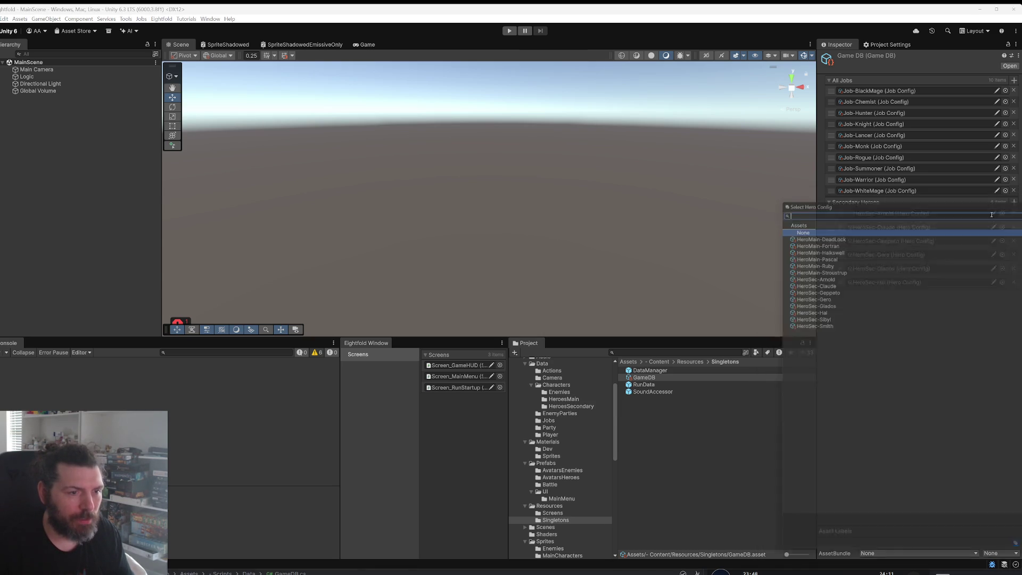
double_click(820, 317)
click(1014, 203)
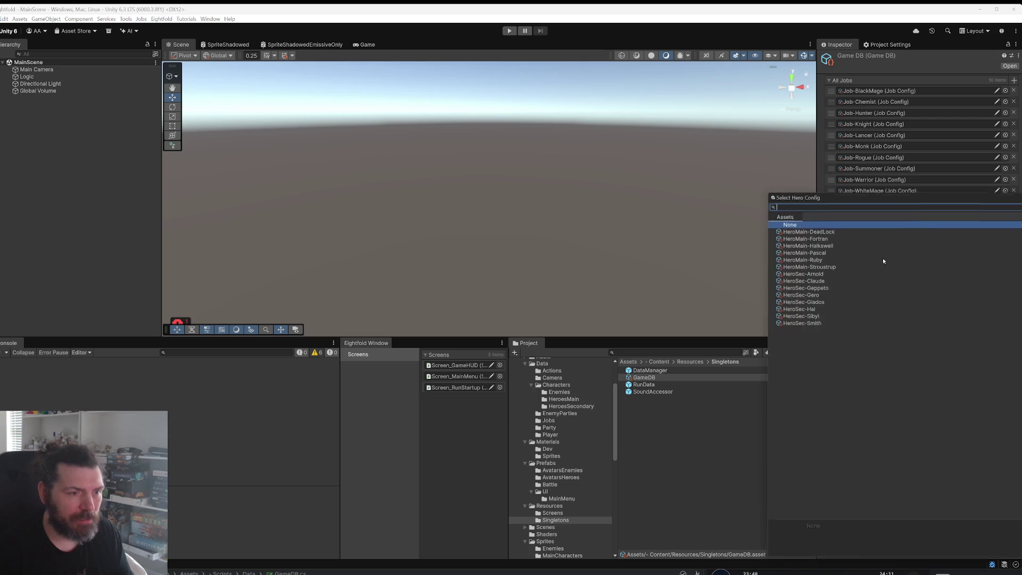
double_click(780, 323)
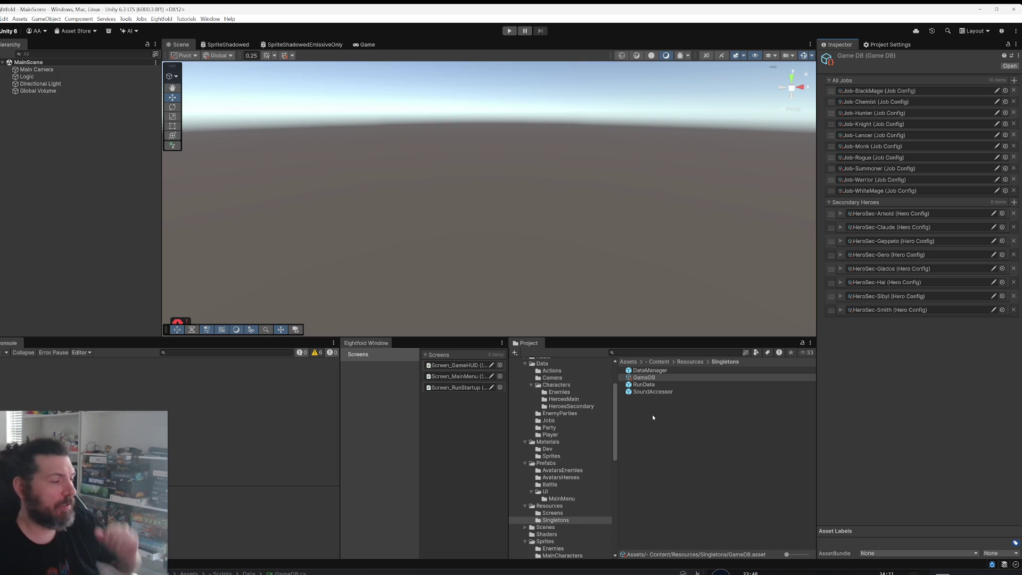
key(alt+Tab)
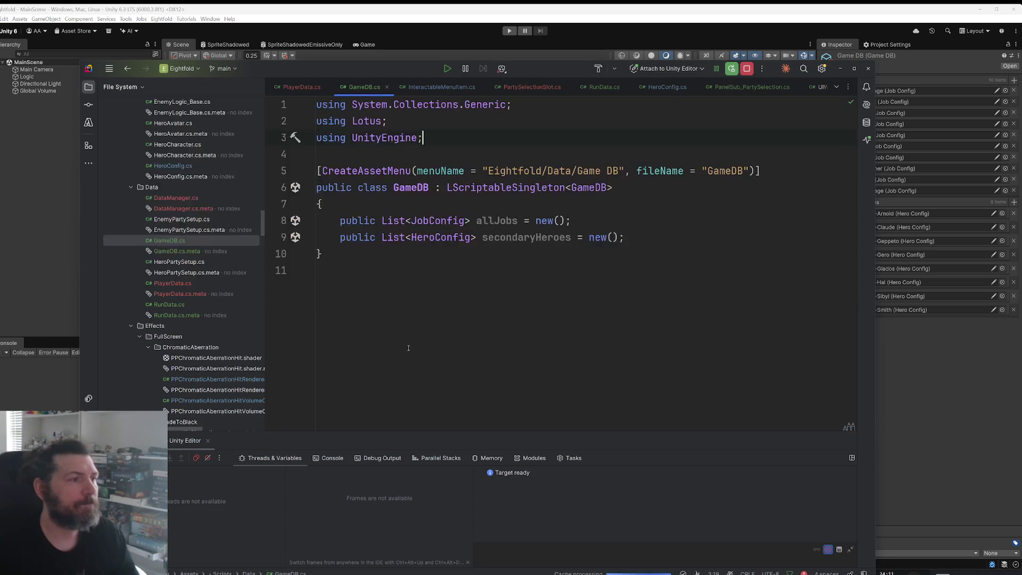
Step: In Rider, go from PanelSub_PartySelection.cs to GetPartySelectionPool in RunData.cs and widen the editor
click(944, 373)
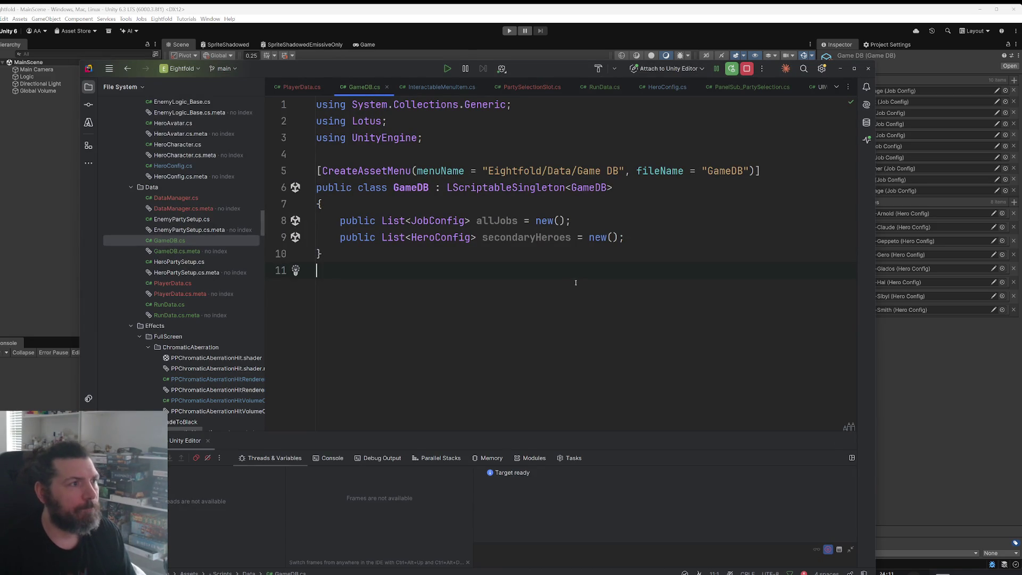
click(727, 88)
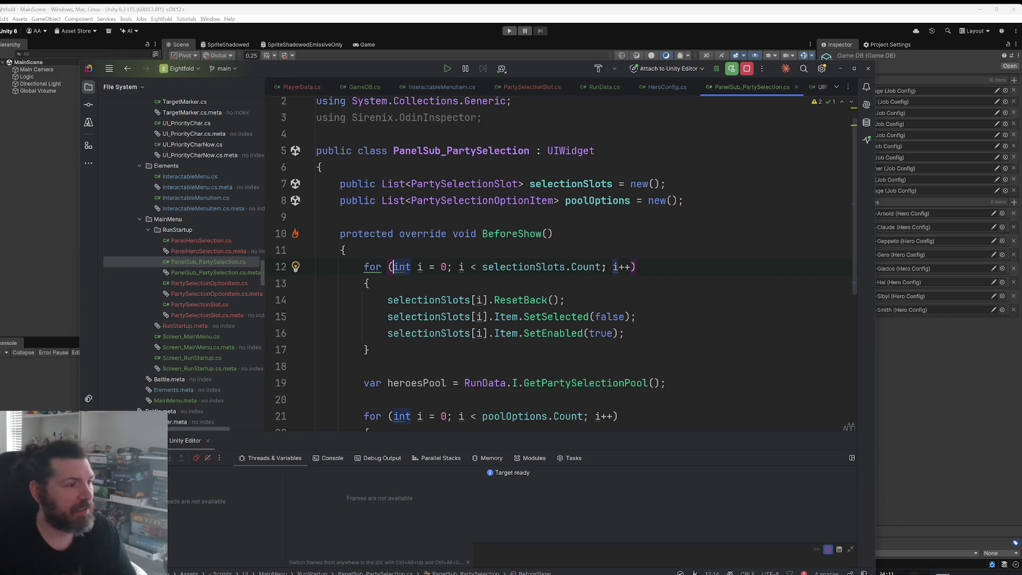
scroll(624, 296, down, 3)
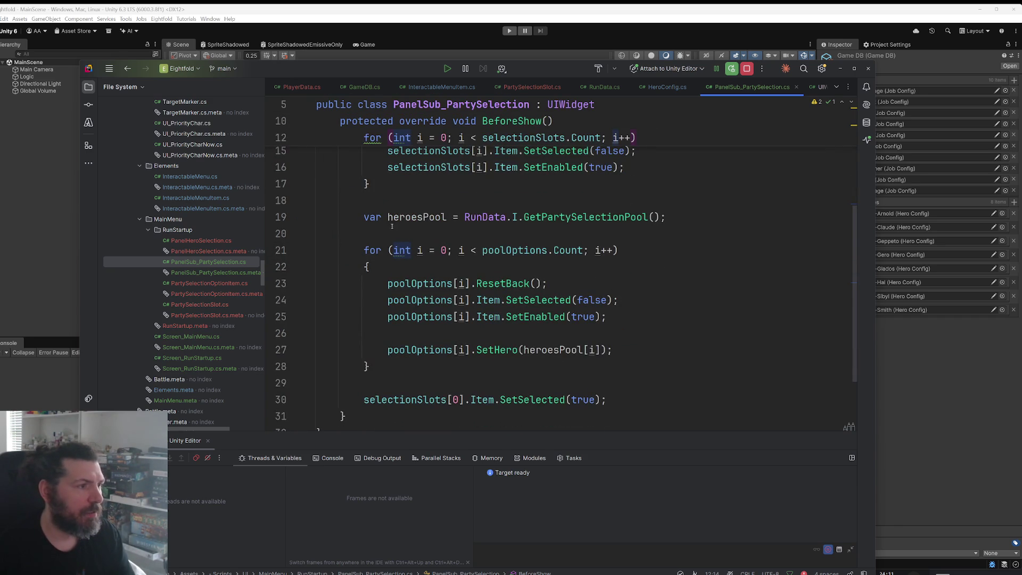
ctrl+click(578, 217)
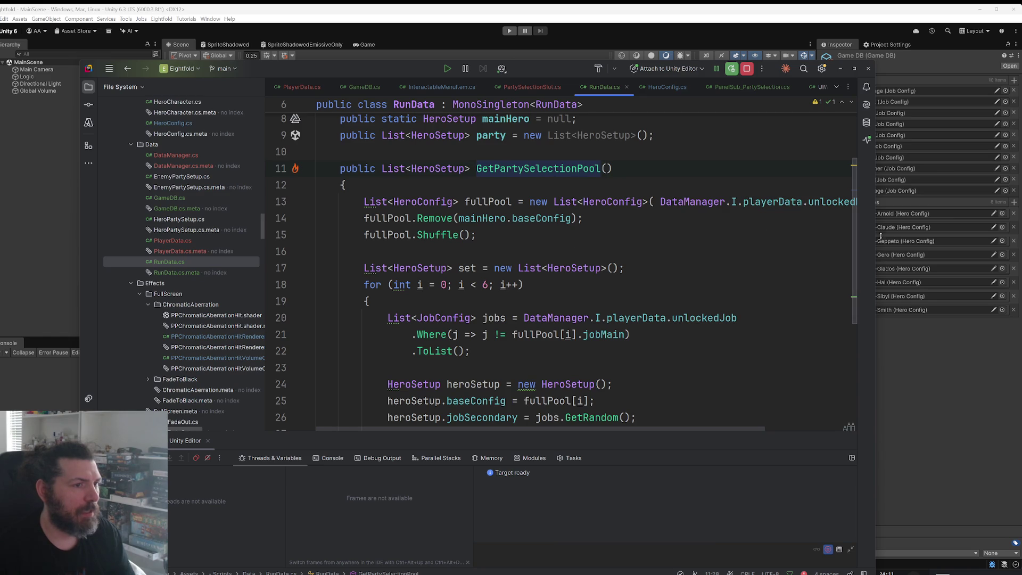
drag(875, 248, 1021, 247)
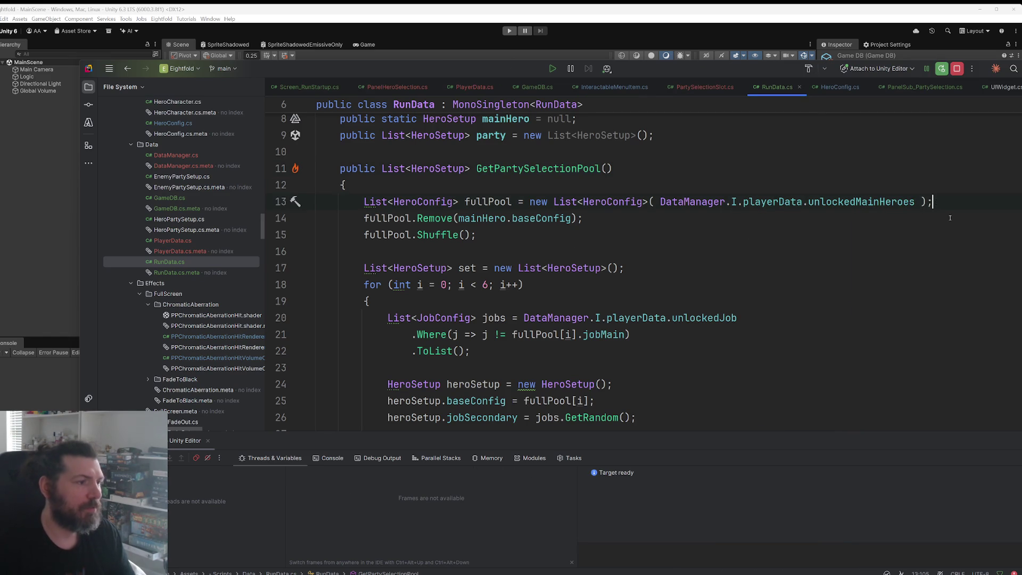
Step: Insert blank lines after the fullPool declaration on line 13
scroll(592, 318, down, 2)
scroll(533, 298, up, 2)
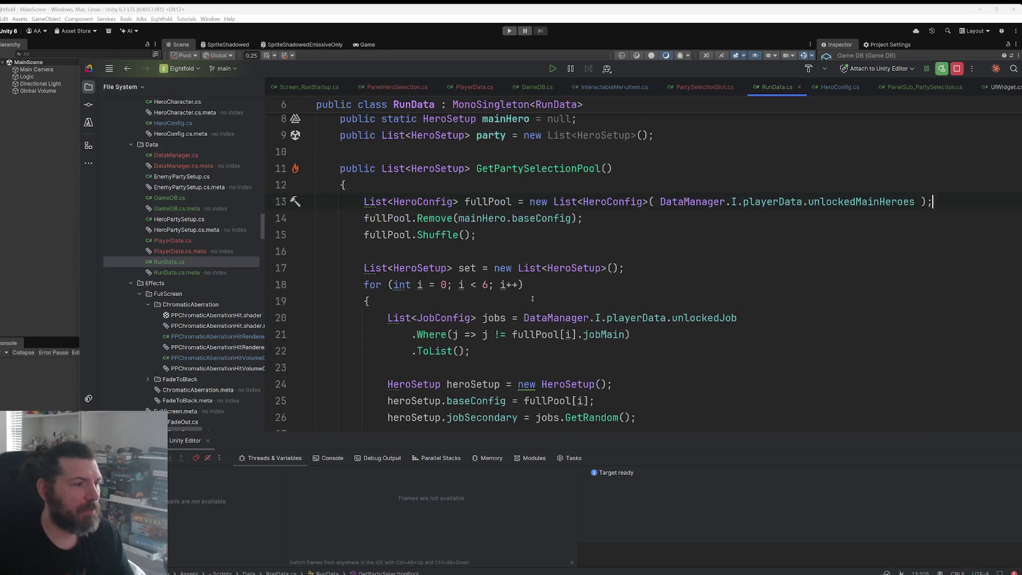
drag(523, 318, 737, 318)
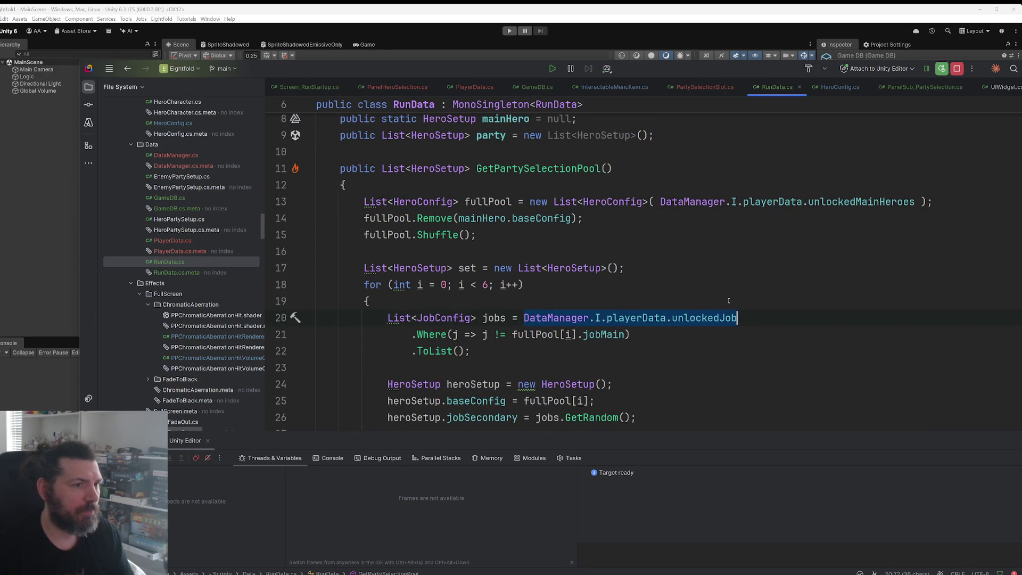
click(939, 201)
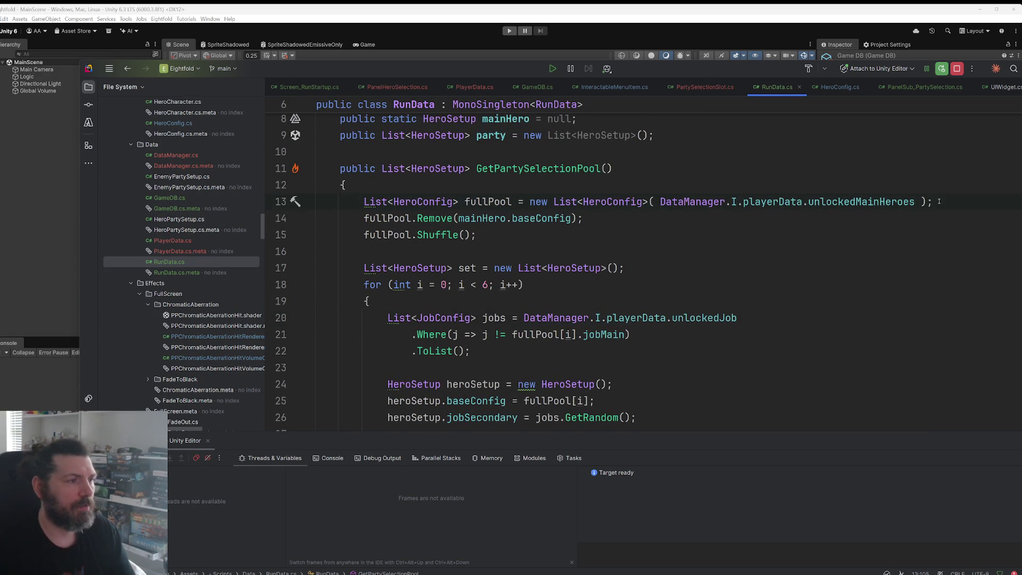
key(Return)
key(Return)
key(Return)
Step: Rename fullPool to unlockedHeroes and tidy the blank lines around the Remove and Shuffle lines
key(Up)
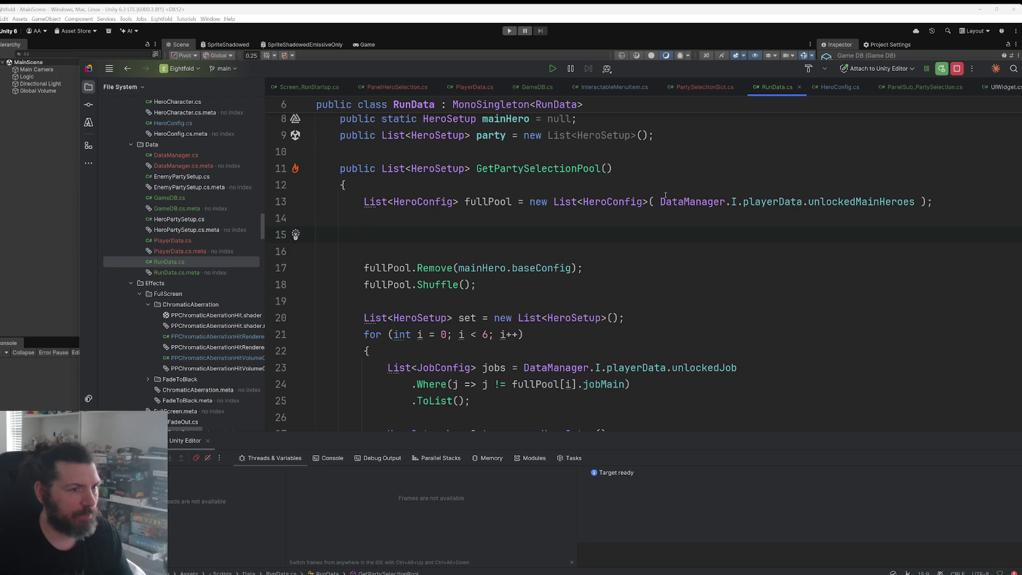
double_click(488, 201)
text(unlok)
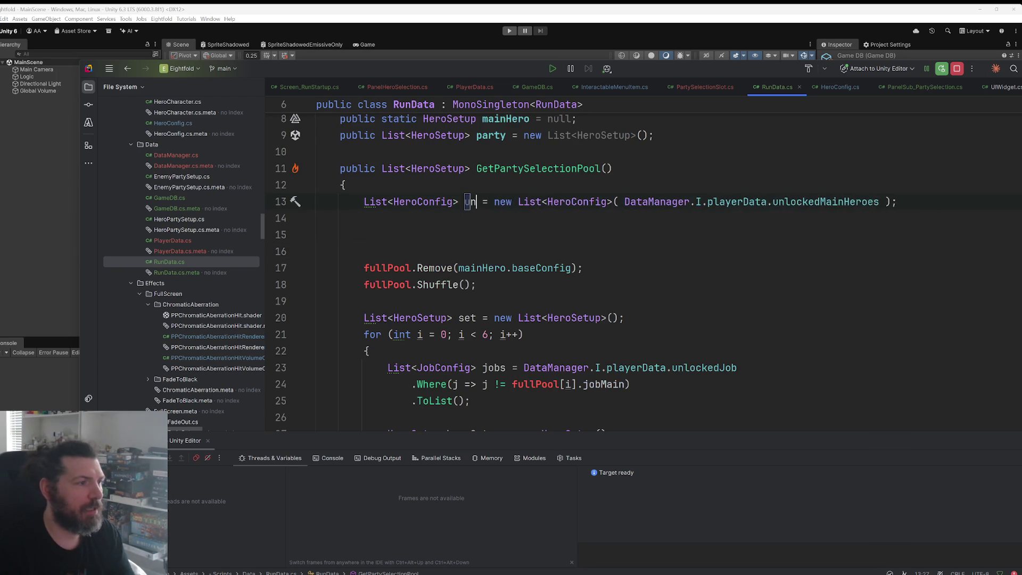
key(BackSpace)
text(ckedHeroes)
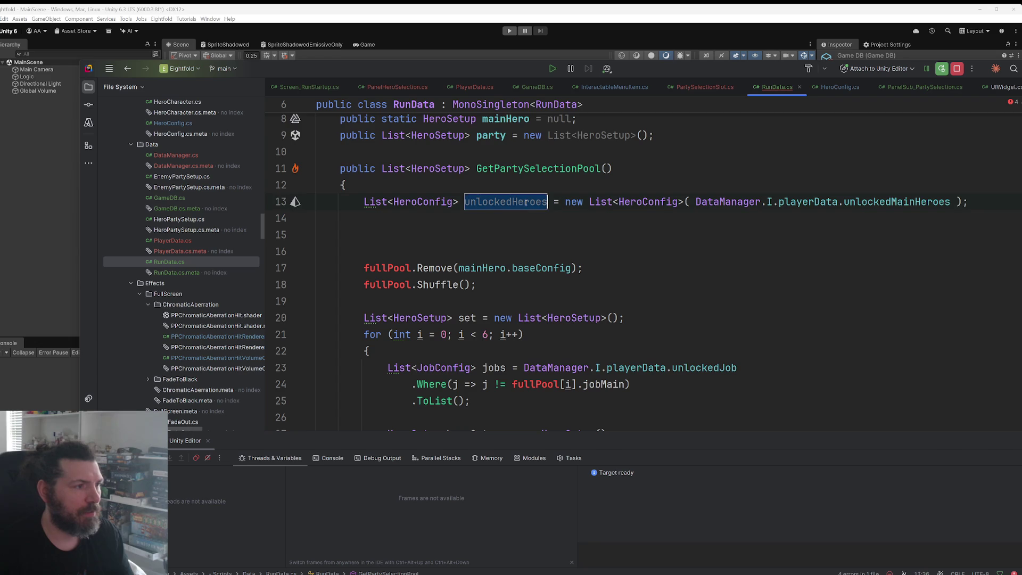
key(Return)
click(475, 234)
key(BackSpace)
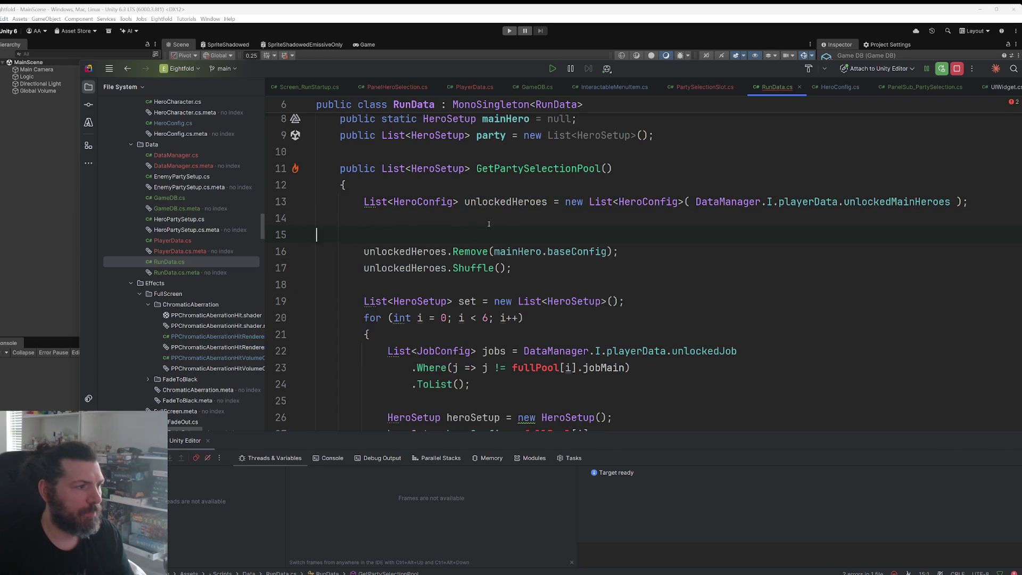
key(Delete)
key(Delete)
click(541, 233)
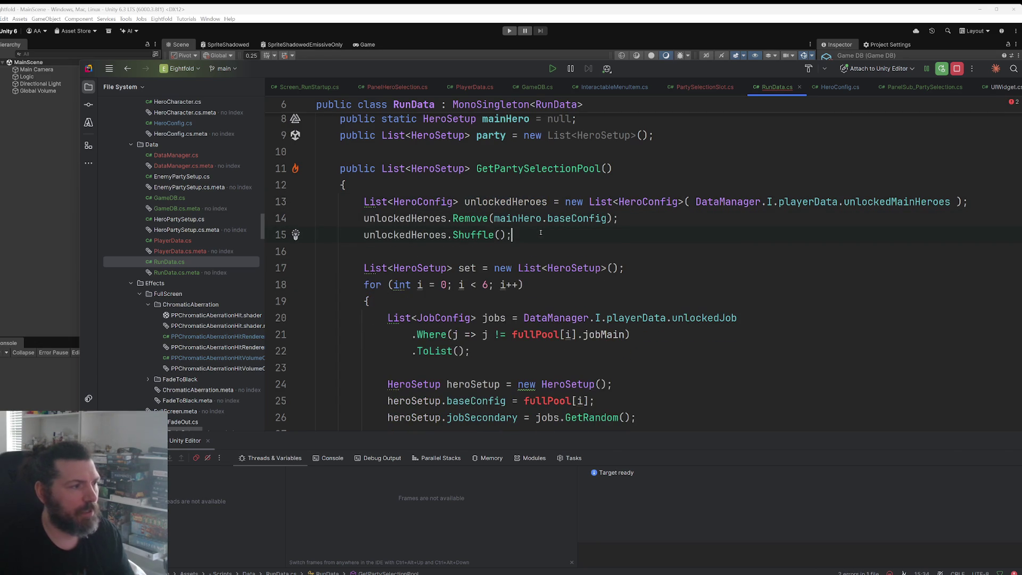
key(Return)
key(Return)
key(Return)
Step: Rename unlockedHeroes to unlockedMain with Shift+F6
key(shift+F6)
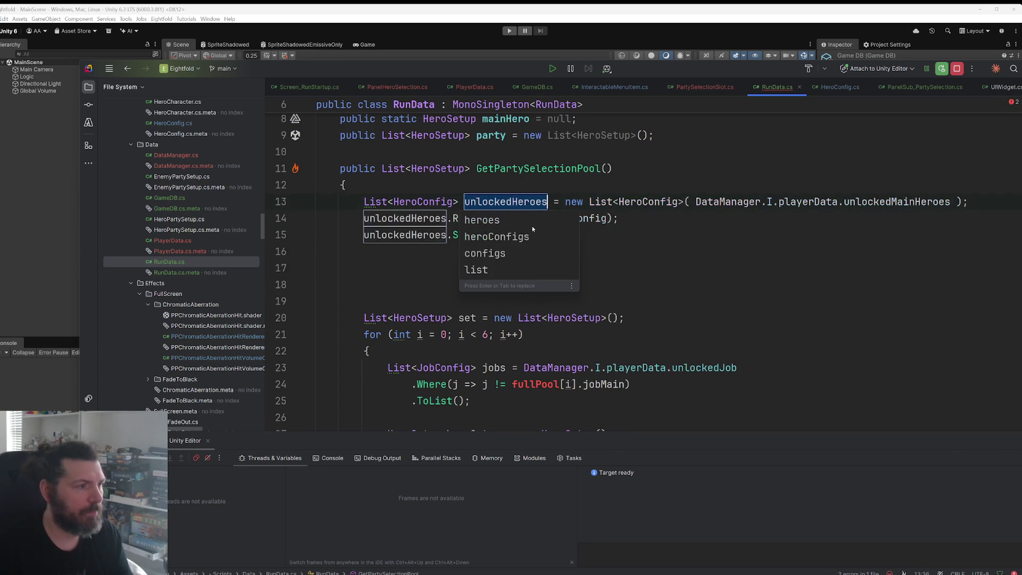
text(unlo)
key(BackSpace)
key(BackSpace)
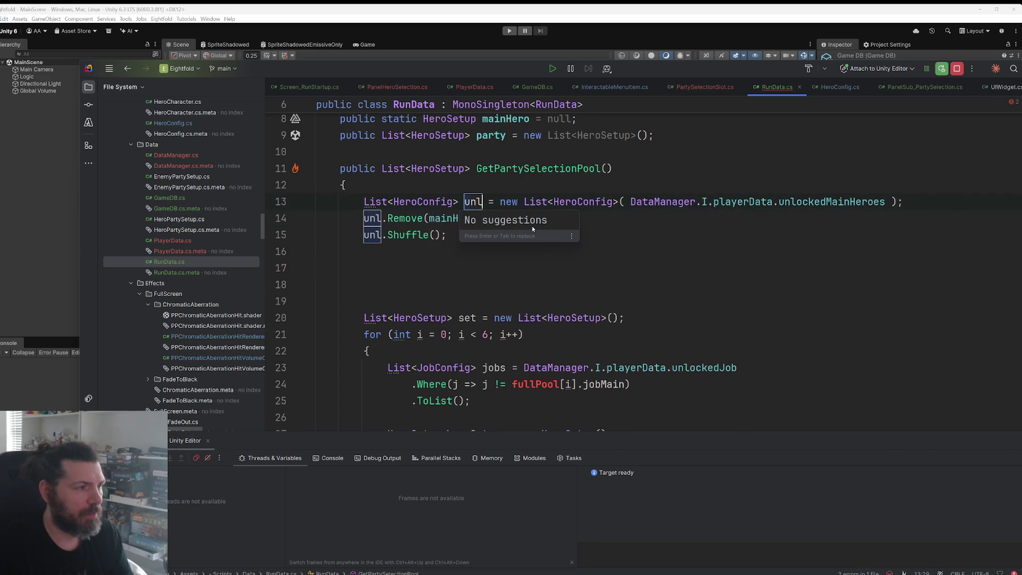
text(lockedMain)
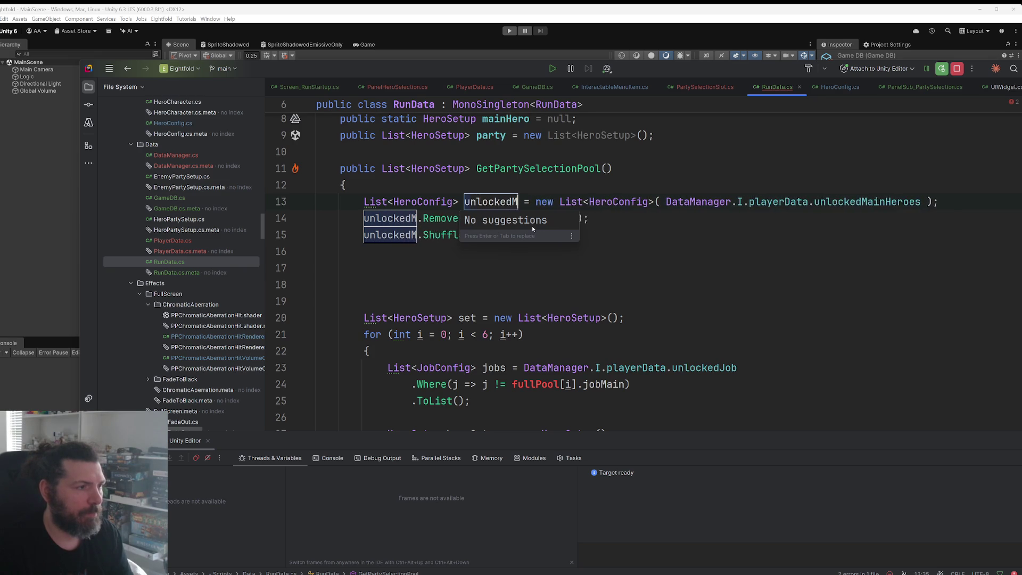
key(Return)
key(Down)
key(Down)
key(Down)
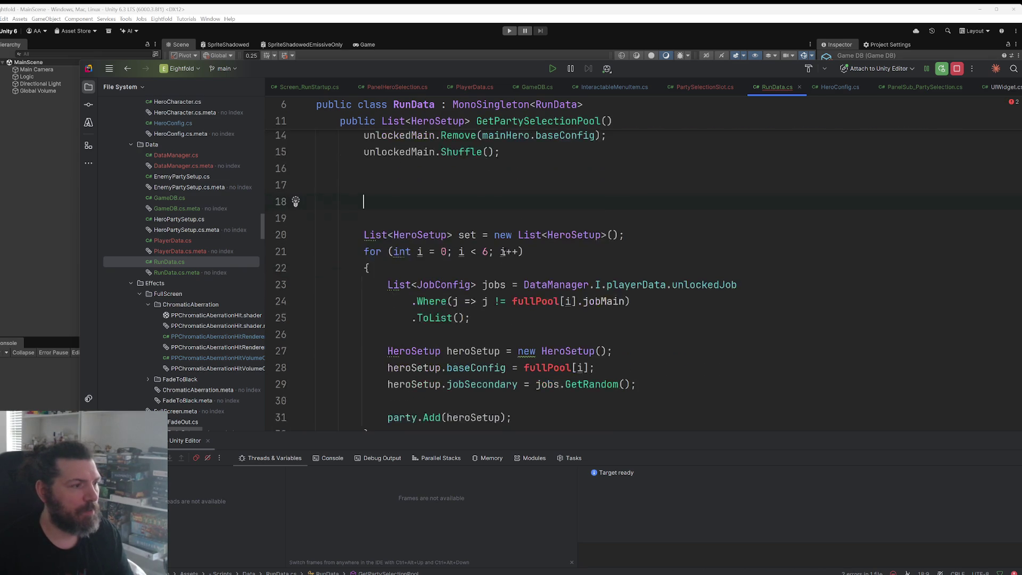
click(507, 243)
key(Down)
key(Down)
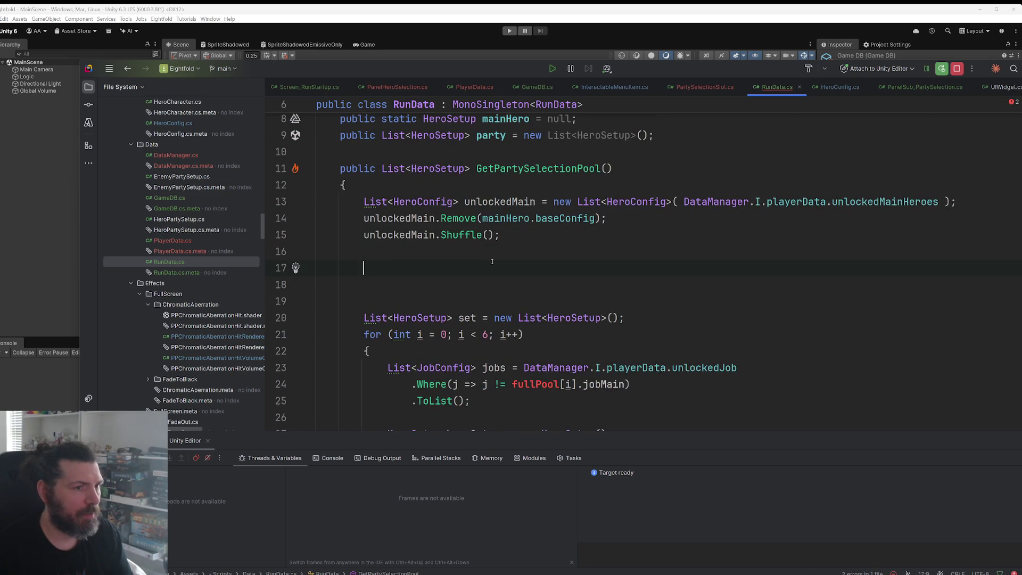
Step: Duplicate the unlockedMain declaration onto line 17 and delete the unlockedMain.Shuffle() line
drag(957, 202, 363, 201)
key(ctrl+c)
click(597, 269)
key(ctrl+v)
scroll(597, 288, down, 2)
scroll(586, 277, up, 2)
key(Up)
key(Up)
key(ctrl+x)
Step: Rename the duplicated variable to unlockedSec
click(512, 252)
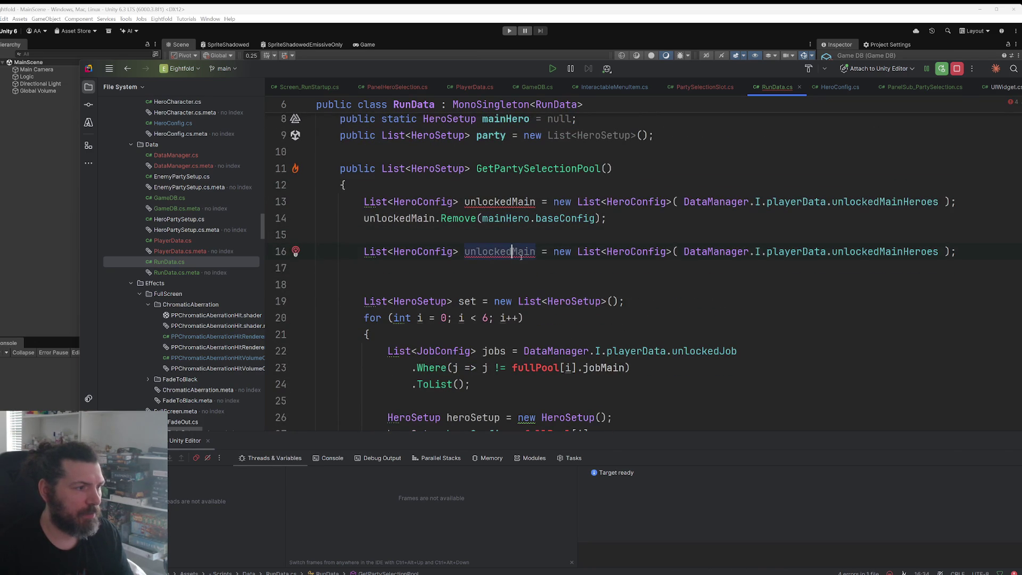
key(ctrl+shift+Right)
text(Sec)
click(843, 251)
double_click(843, 251)
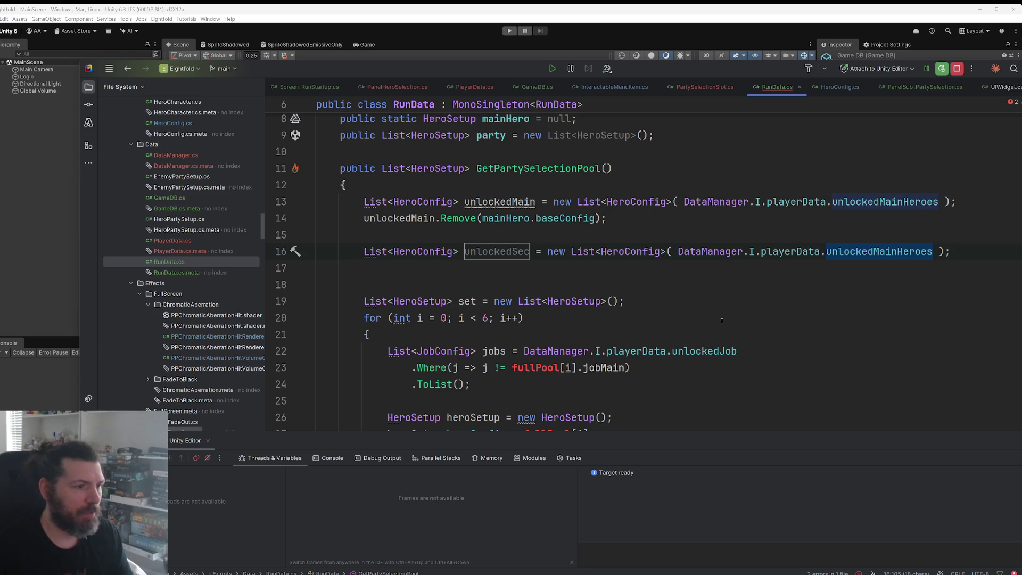
Step: Add var unlockedJobs, set to the unlocked-jobs expression from the loop, below the Remove line
drag(736, 351, 525, 352)
click(602, 237)
key(Return)
key(Return)
key(Up)
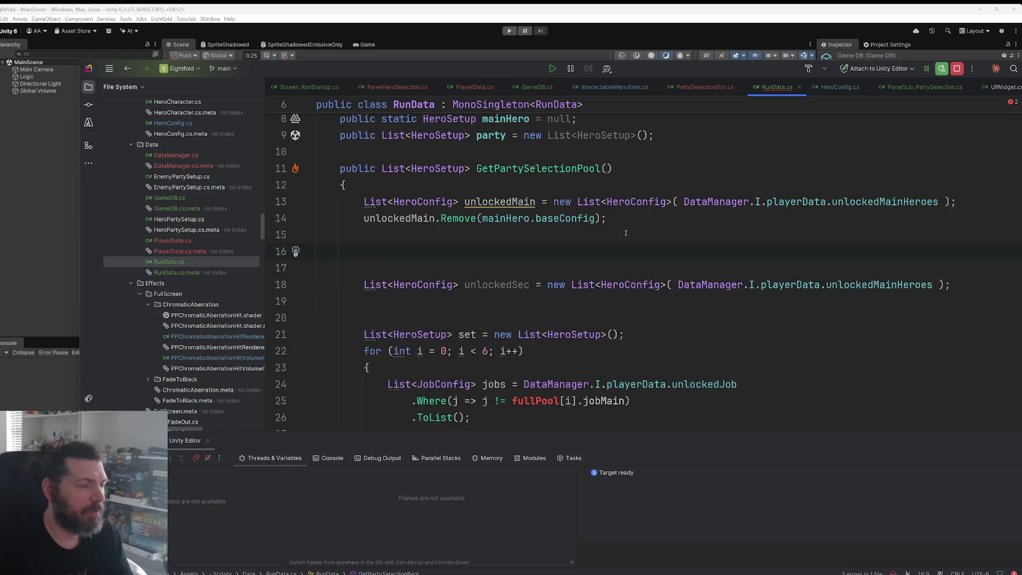
text(var unlock)
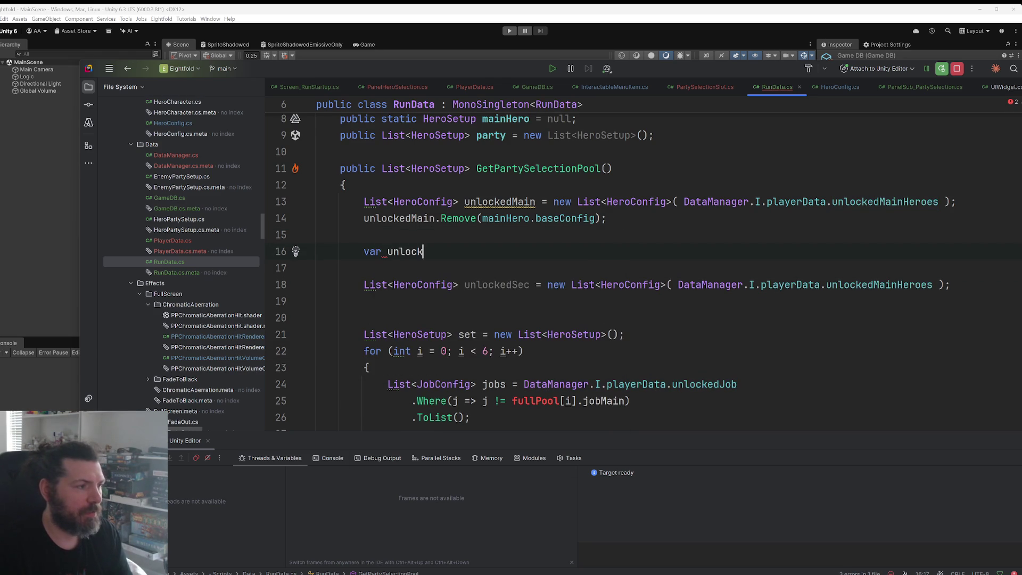
text(edJobs =)
key(ctrl+v)
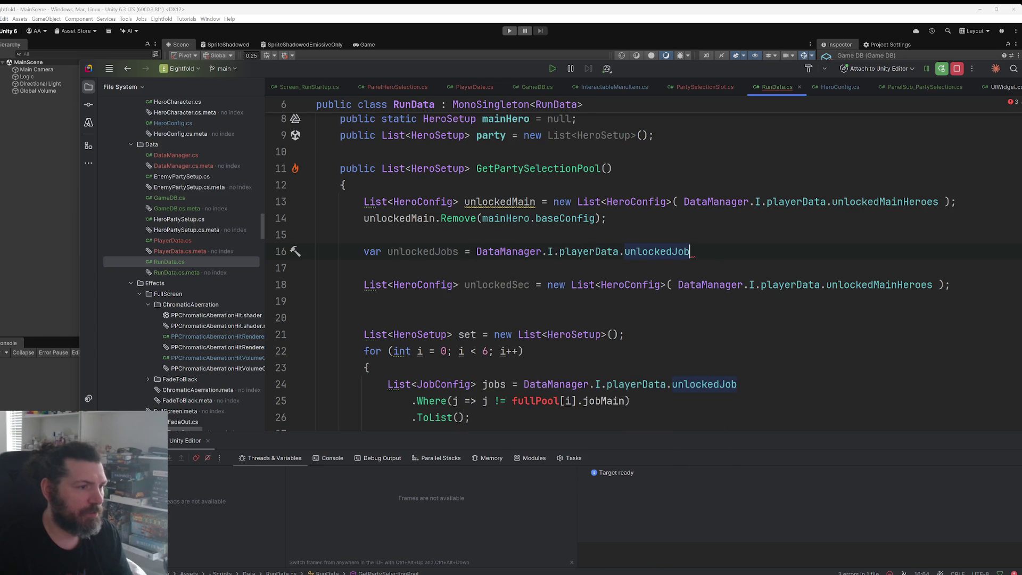
Step: Make unlockedSec's source GameDB.I.secondaryHeroes and remove the empty line above it
scroll(622, 210, down, 3)
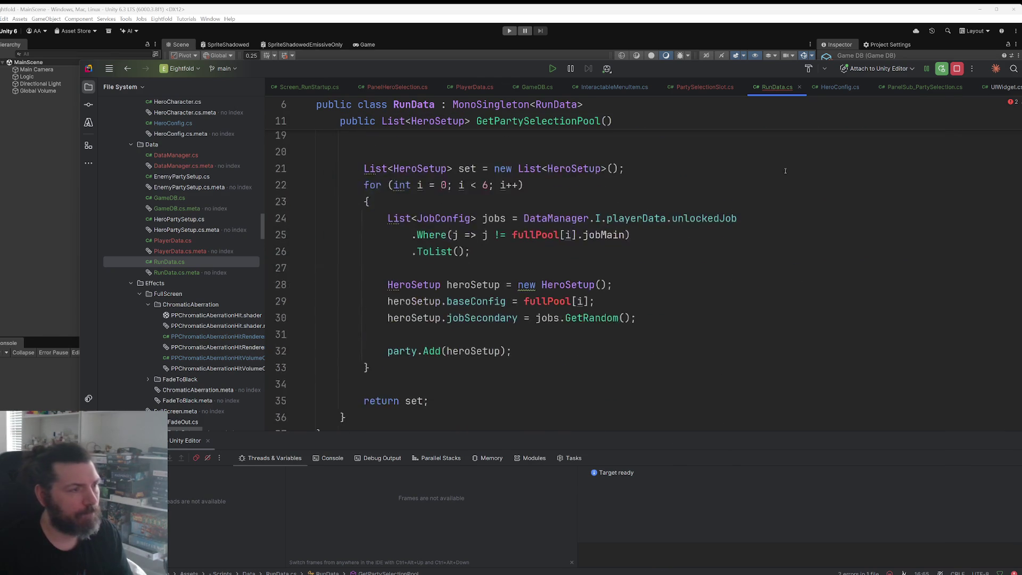
scroll(741, 206, up, 2)
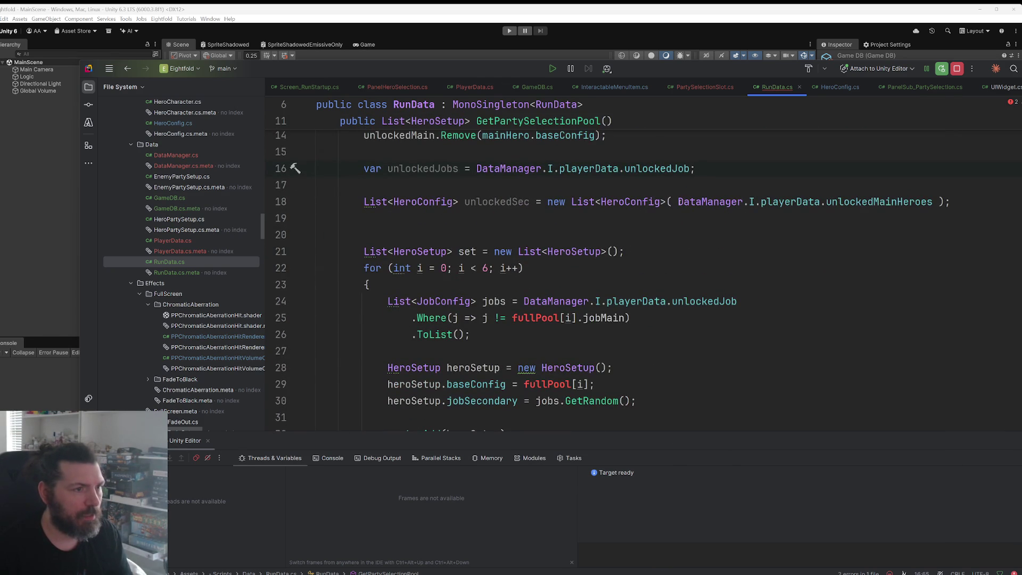
drag(678, 202, 933, 202)
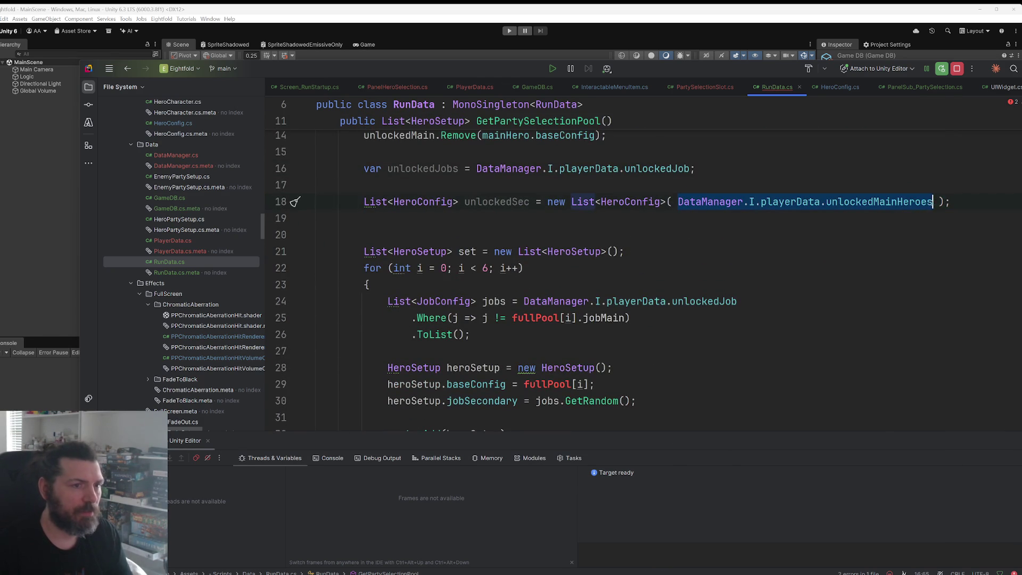
text(gam)
text(ed)
key(BackSpace)
key(BackSpace)
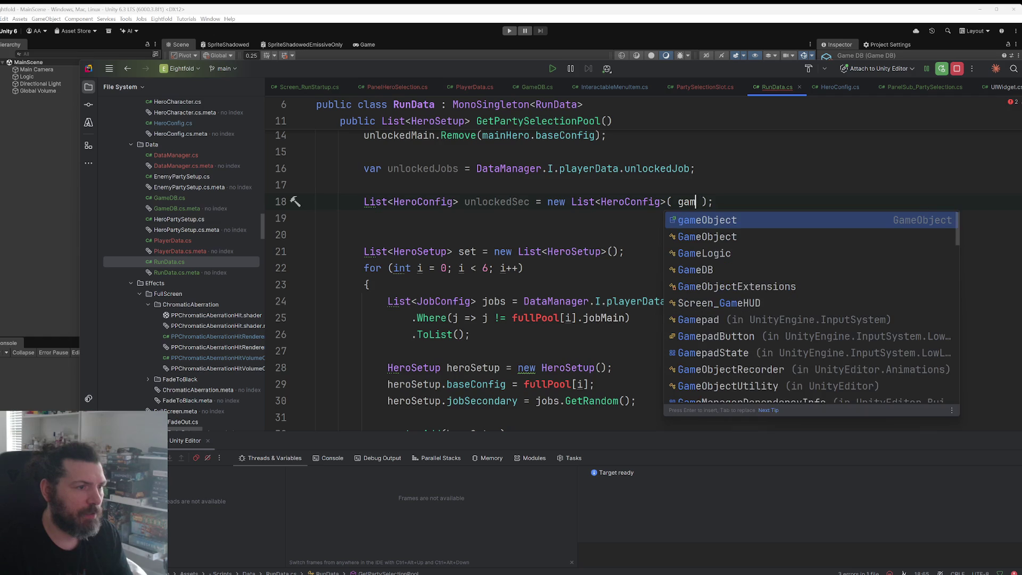
text(ed.i)
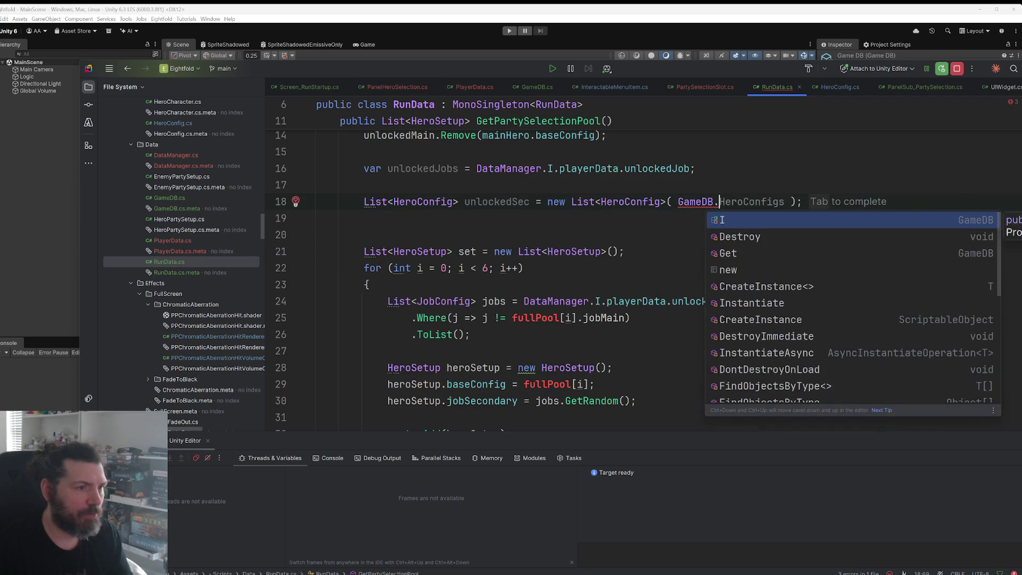
text(.)
key(Return)
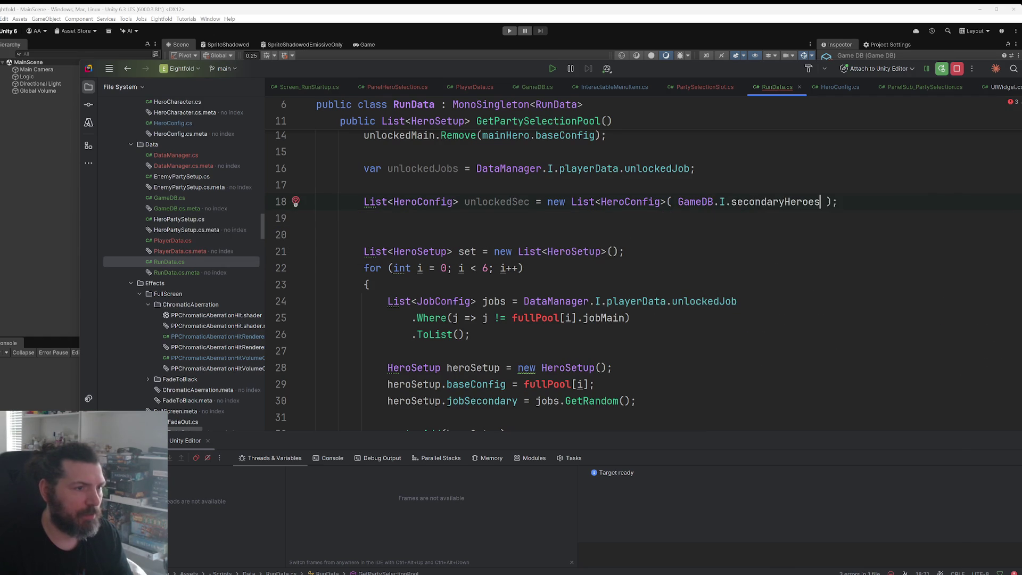
click(529, 186)
key(Delete)
scroll(579, 268, up, 2)
double_click(508, 268)
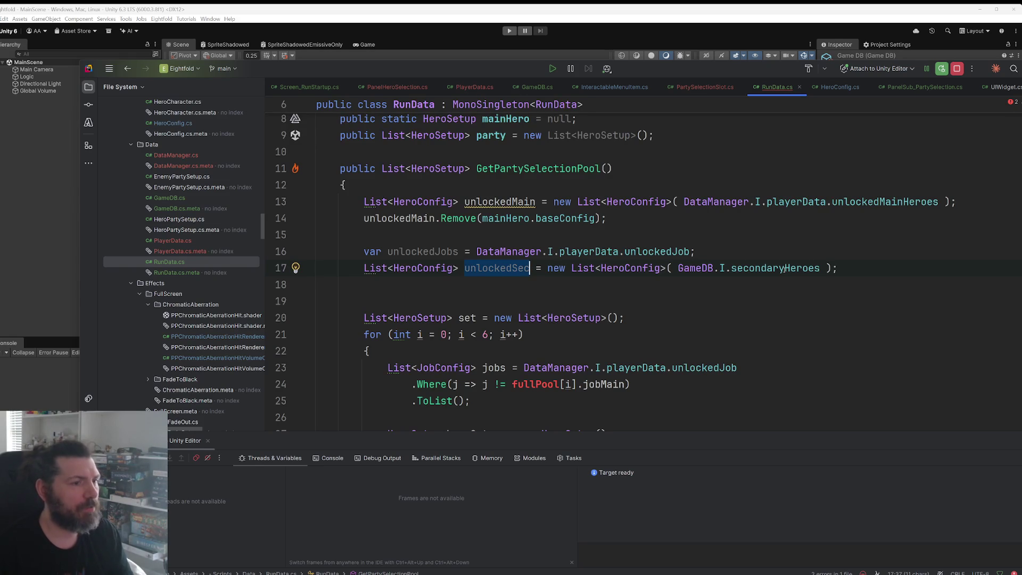
Step: Replace unlockedSec's new List constructor with plain GameDB.I.secondaryHeroes
drag(821, 268, 678, 268)
key(Delete)
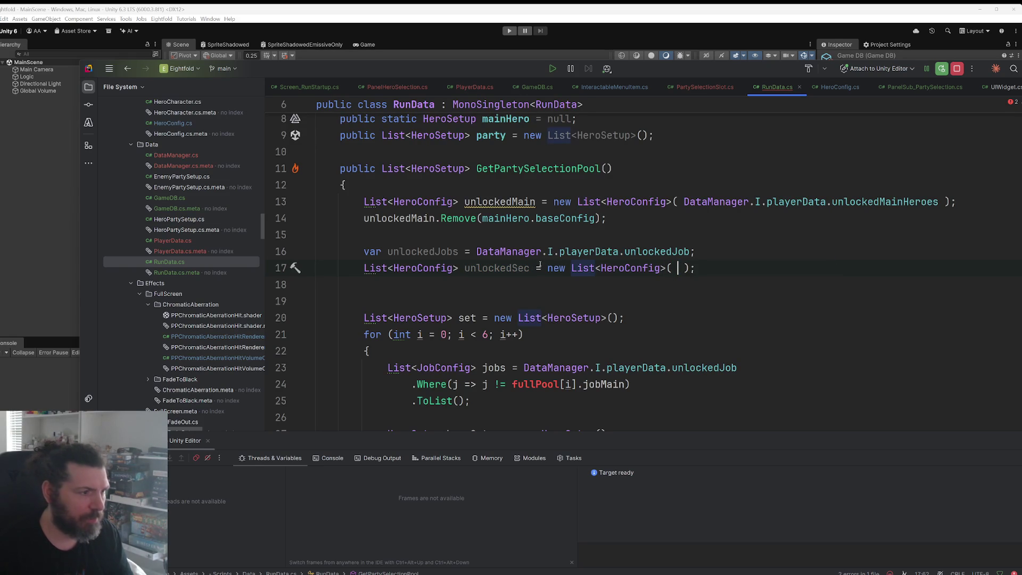
drag(547, 268, 703, 269)
key(ctrl+v)
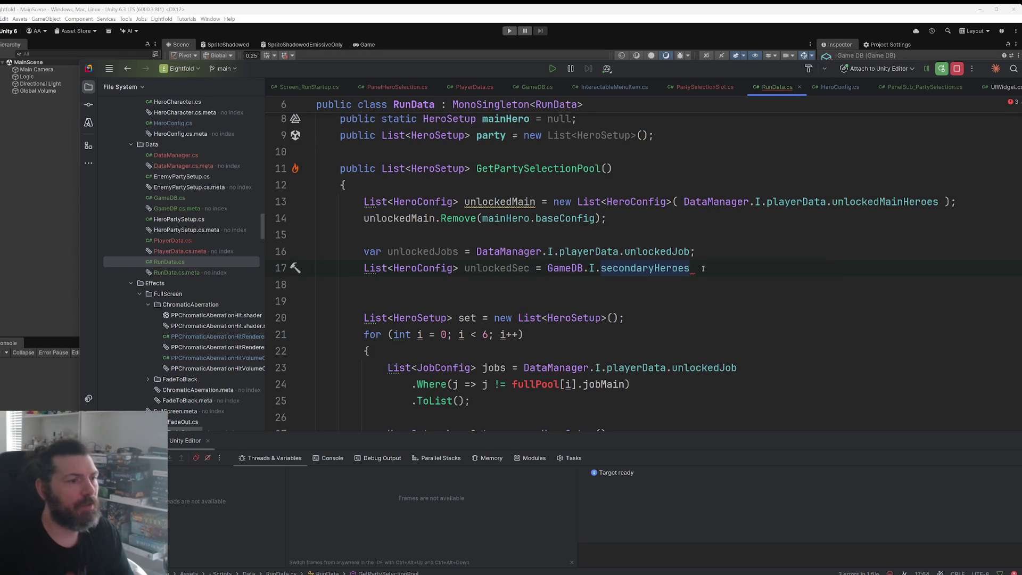
Step: Start a .Where(sh => ...) filter on a new line after secondaryHeroes
key(Return)
text(.Where()
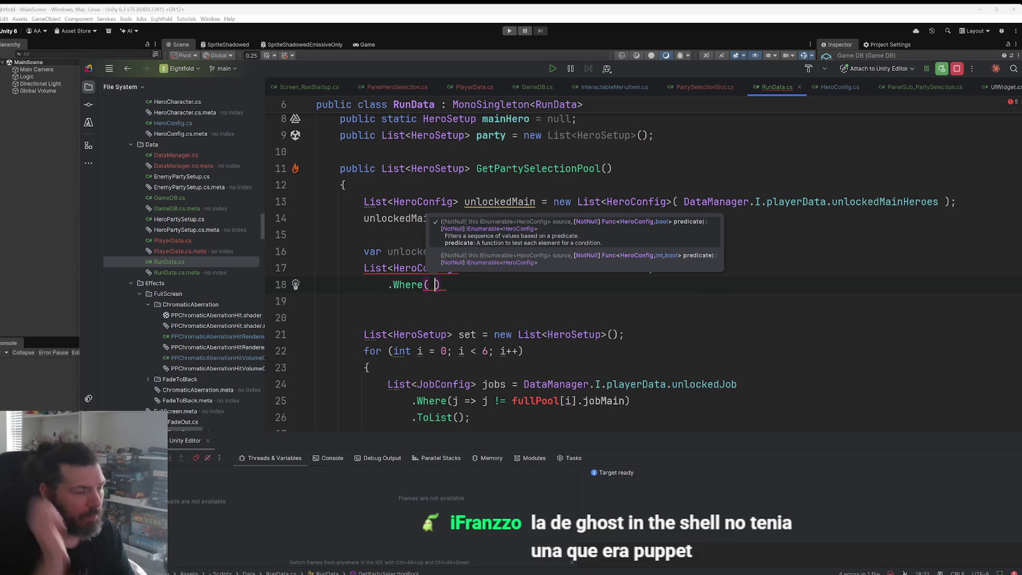
text( sh =)
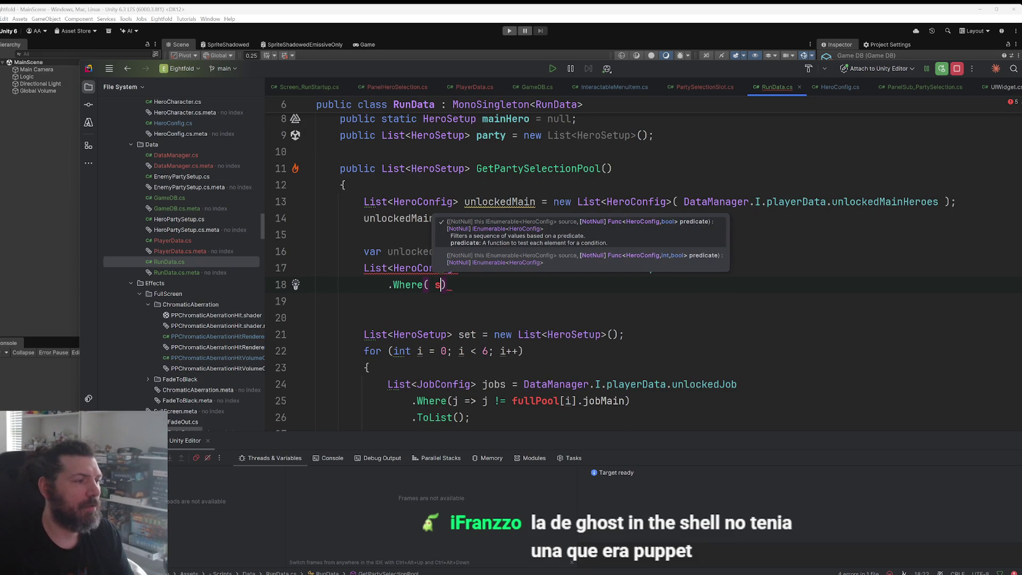
text( ?sj)
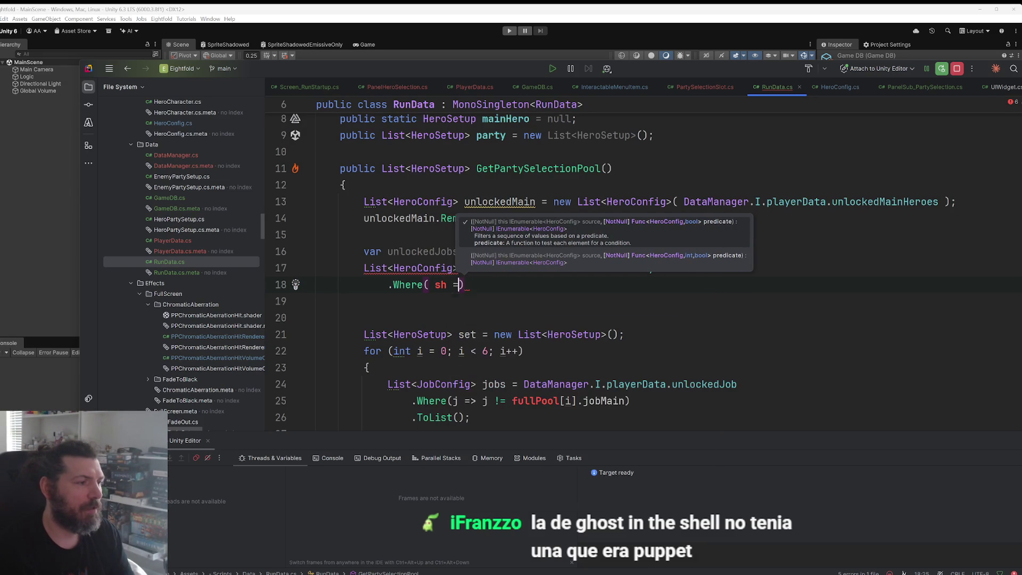
key(BackSpace)
key(BackSpace)
key(BackSpace)
text(> sh.)
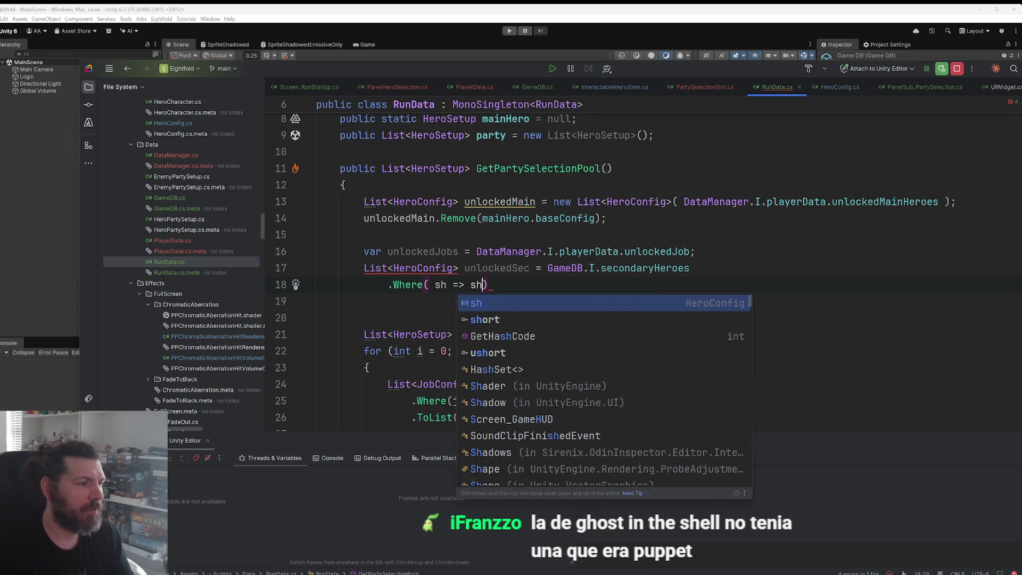
key(Return)
text(q)
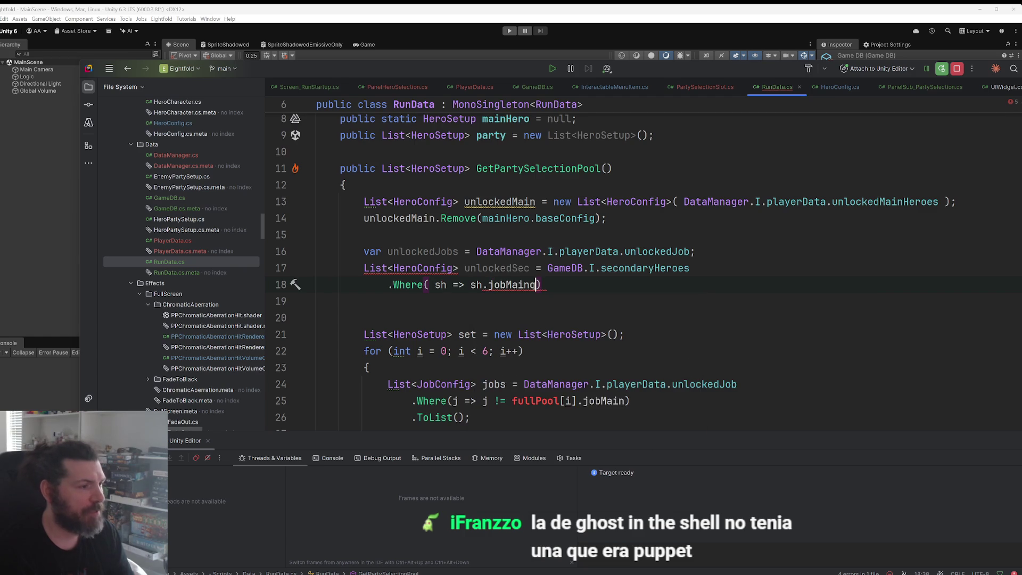
key(BackSpace)
key(ctrl+shift+Left)
key(ctrl+shift+Left)
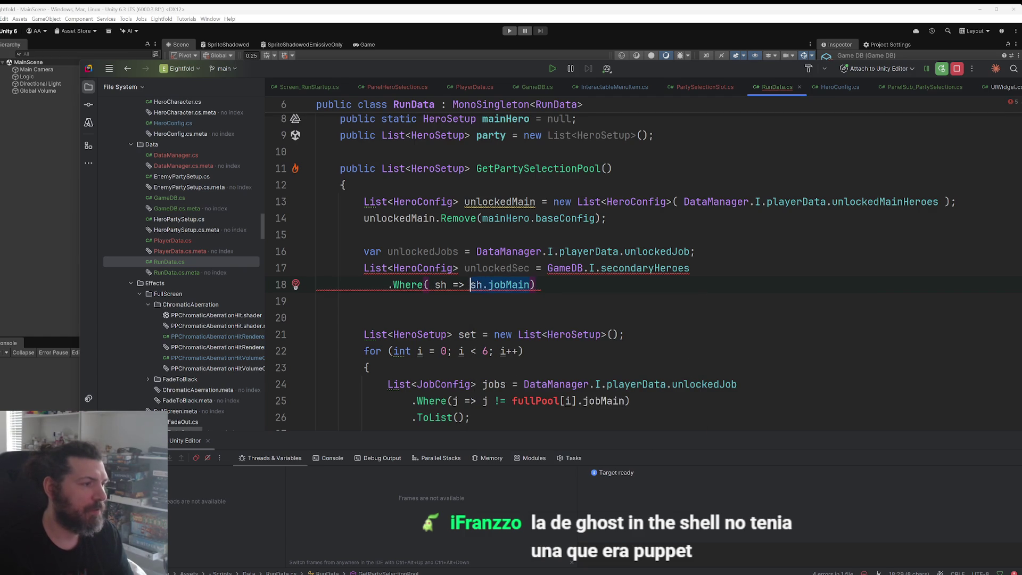
key(BackSpace)
Step: Make the Where lambda check unlockedJobs.Contains(sh.jobMain)
text(un)
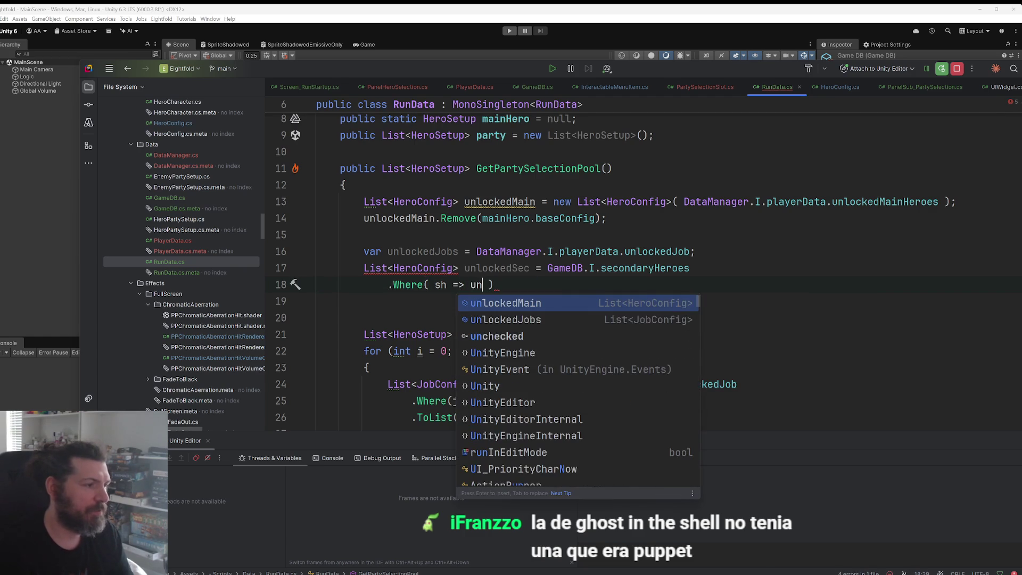
key(Down)
key(Return)
text(.Co)
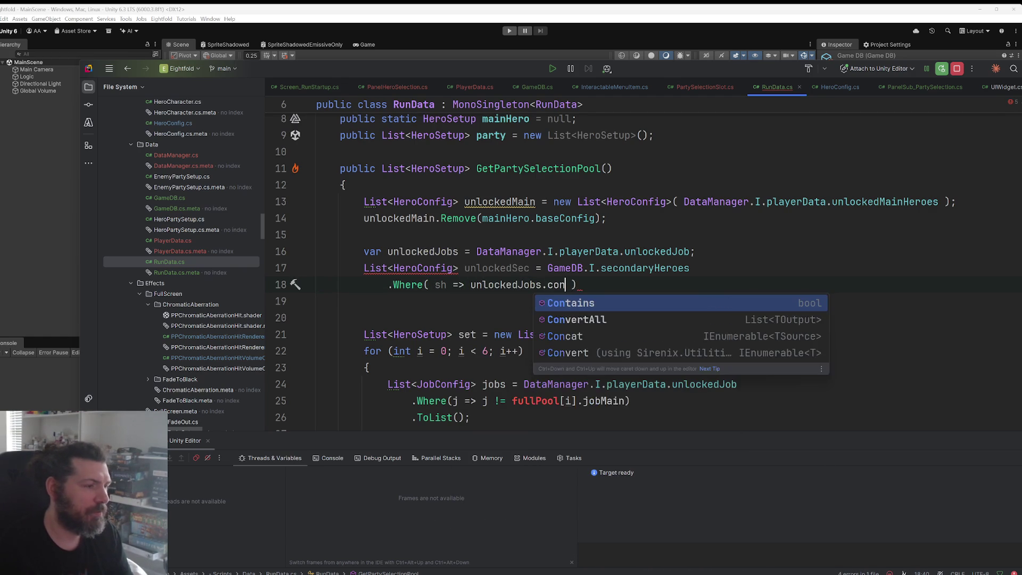
key(Return)
text(sh.jobMain)
key(End)
Step: End the unlockedSec query with .ToList();
key(Return)
text(.to)
key(Return)
text(;)
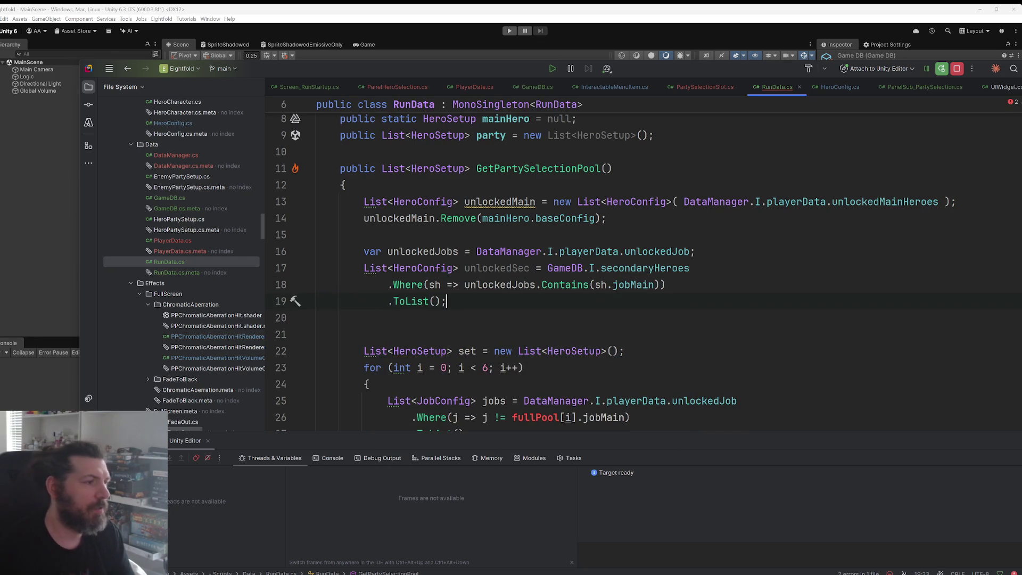
scroll(580, 231, down, 3)
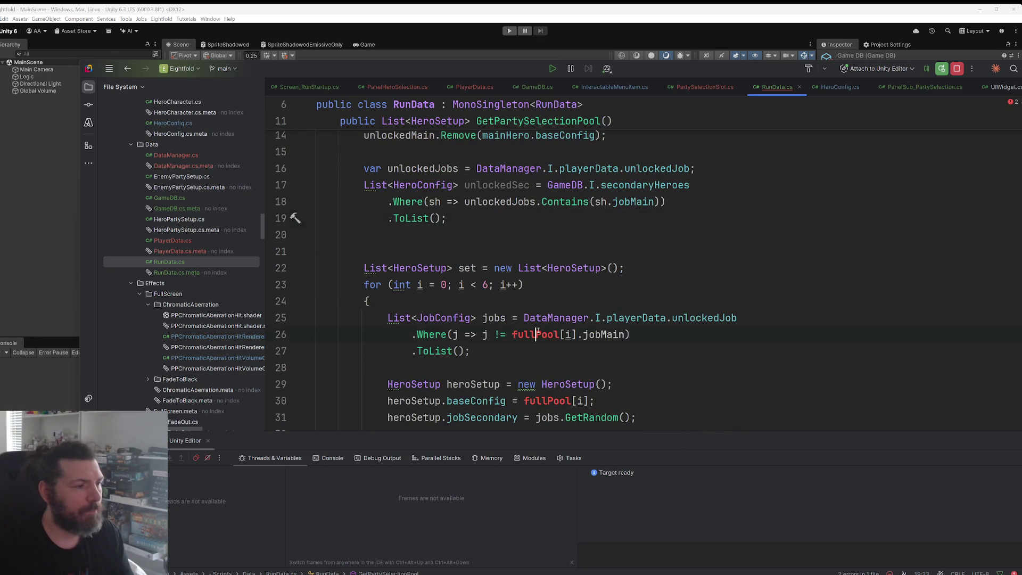
scroll(532, 330, up, 3)
click(438, 319)
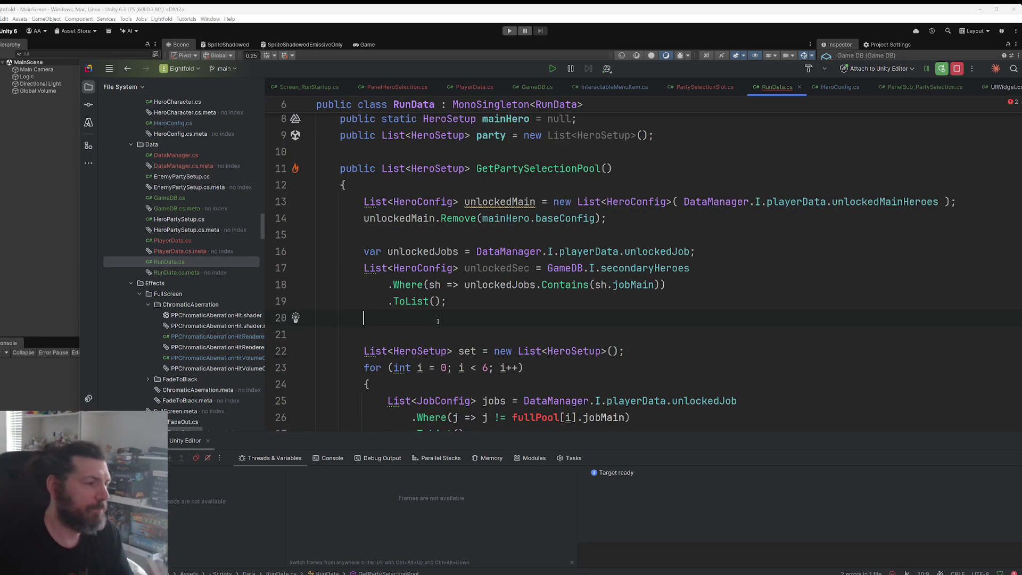
Step: Add a new line below unlockedSec and declare a List<HeroConfig> from the completion list
key(Return)
key(Return)
key(Up)
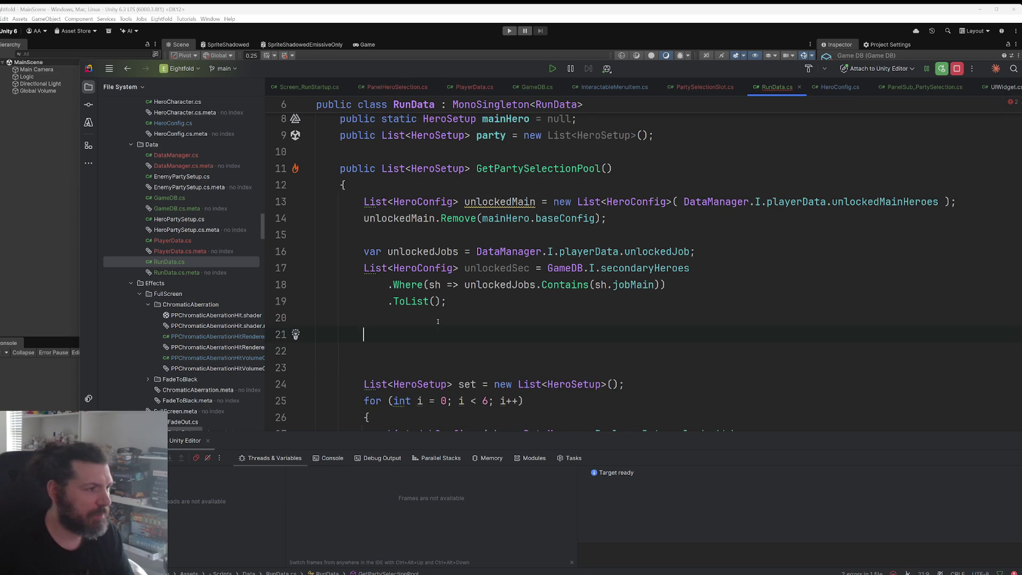
text(List)
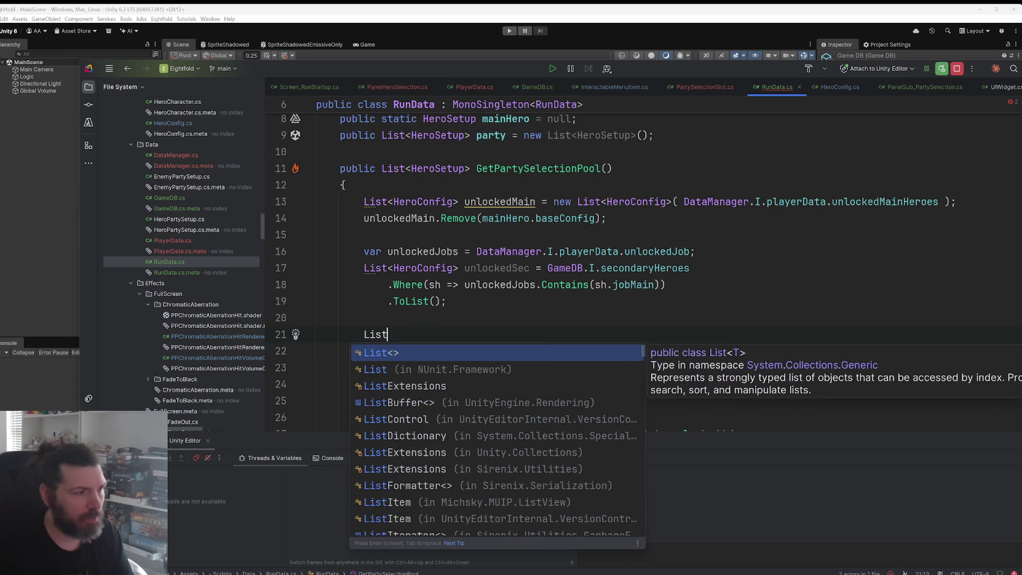
text(<He)
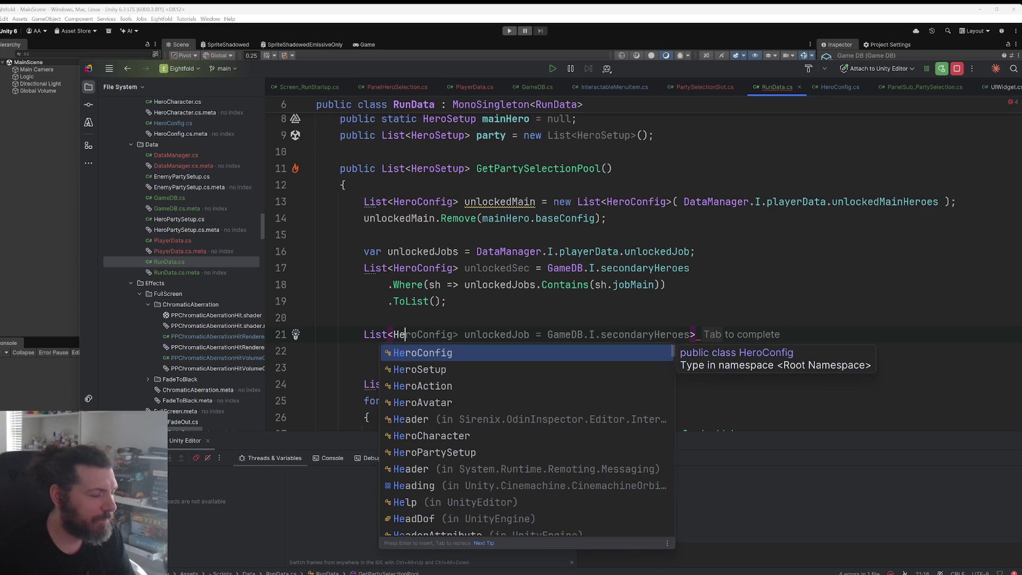
key(Down)
key(Down)
key(Up)
key(Up)
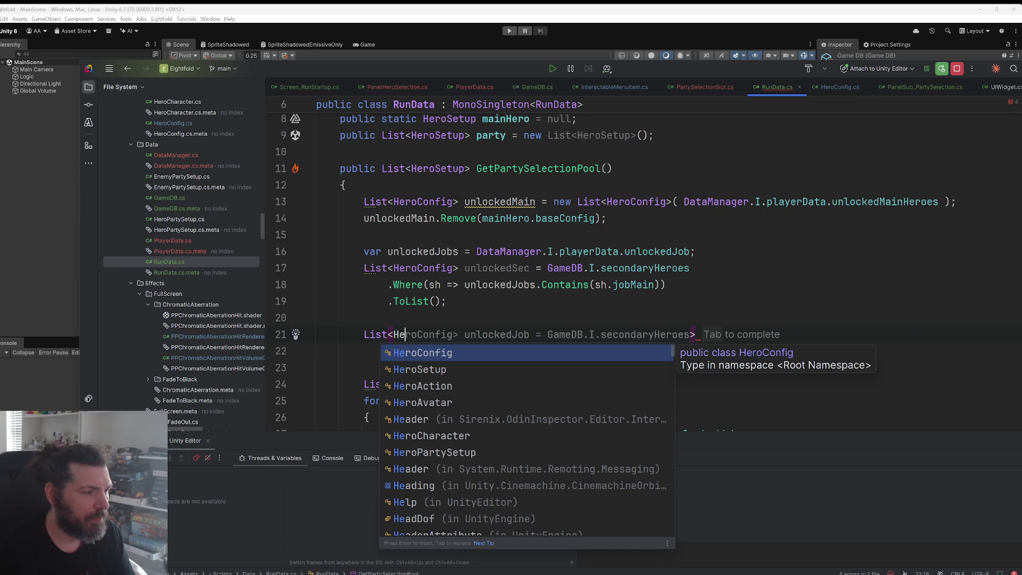
key(Down)
key(Down)
key(Up)
key(Up)
click(690, 334)
Step: Trim the suggested assignment and name the list variable fullPool
key(End)
key(ctrl+shift+Left)
key(ctrl+shift+Left)
key(ctrl+shift+Left)
key(ctrl+shift+Left)
key(ctrl+shift+Left)
key(ctrl+shift+Right)
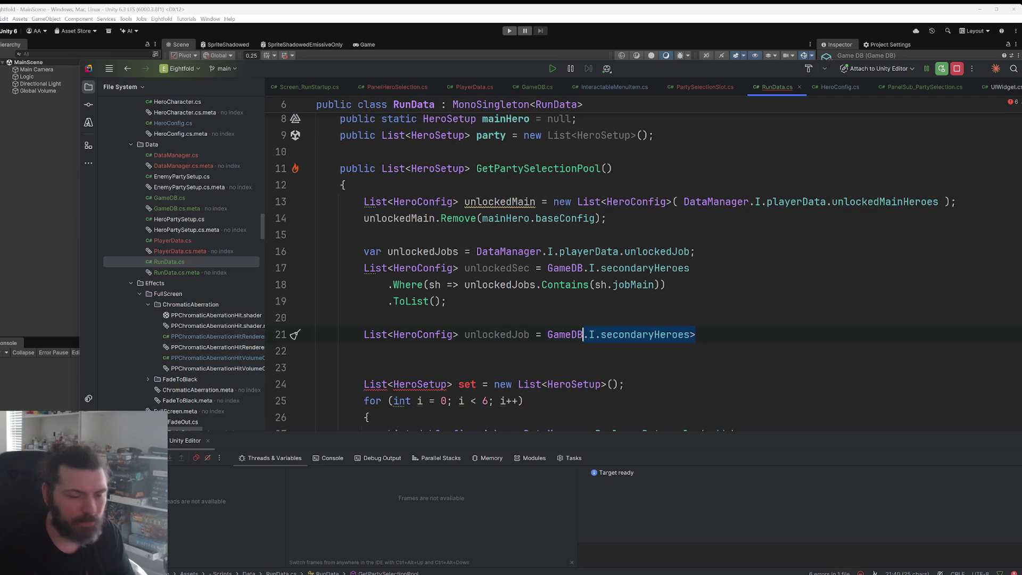
key(ctrl+shift+Left)
key(ctrl+shift+Left)
text(=)
key(Left)
key(Left)
key(ctrl+shift+Left)
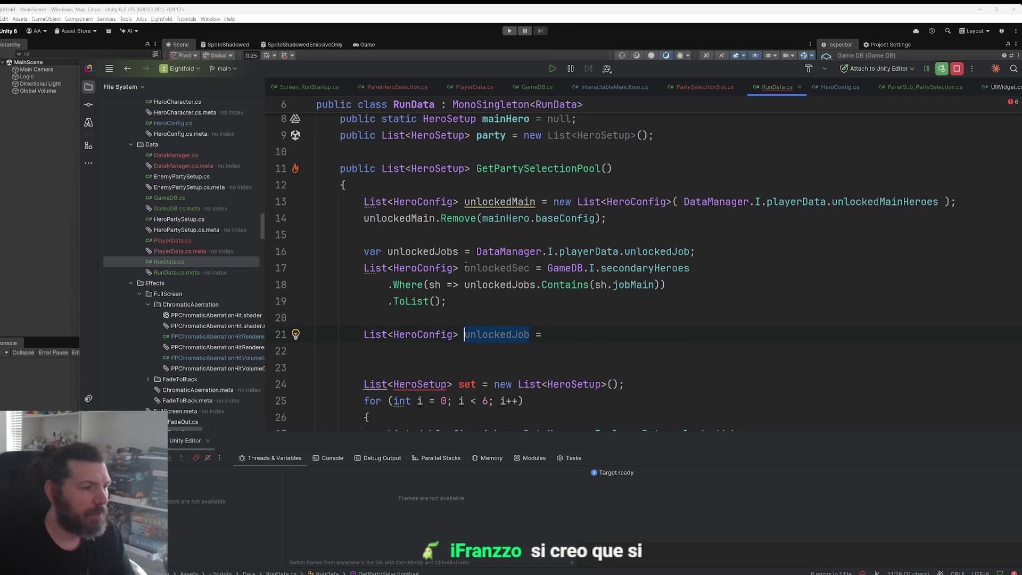
scroll(466, 264, down, 3)
text(fullPool)
key(Escape)
key(Down)
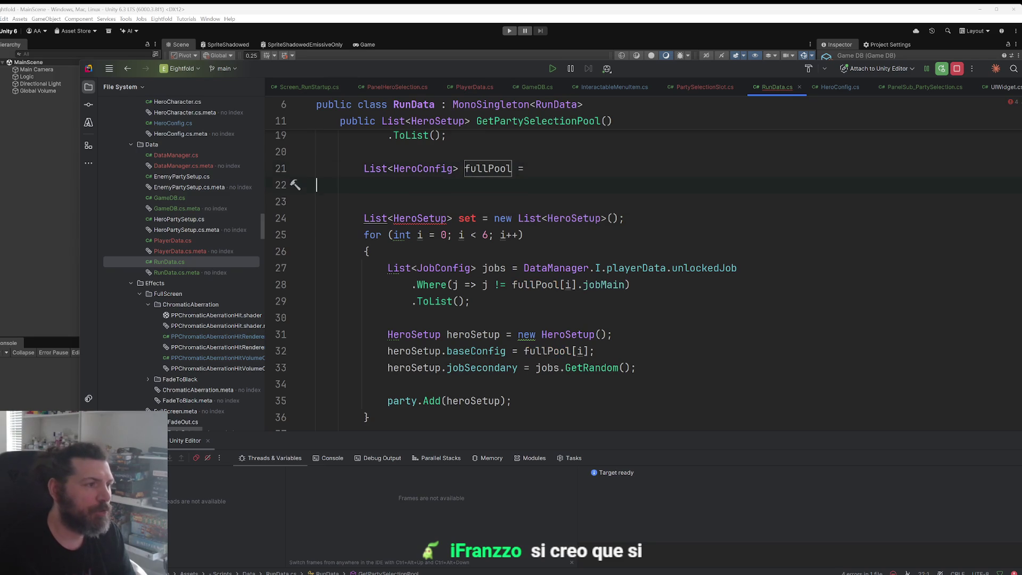
key(Up)
key(End)
key(ctrl+space)
click(394, 168)
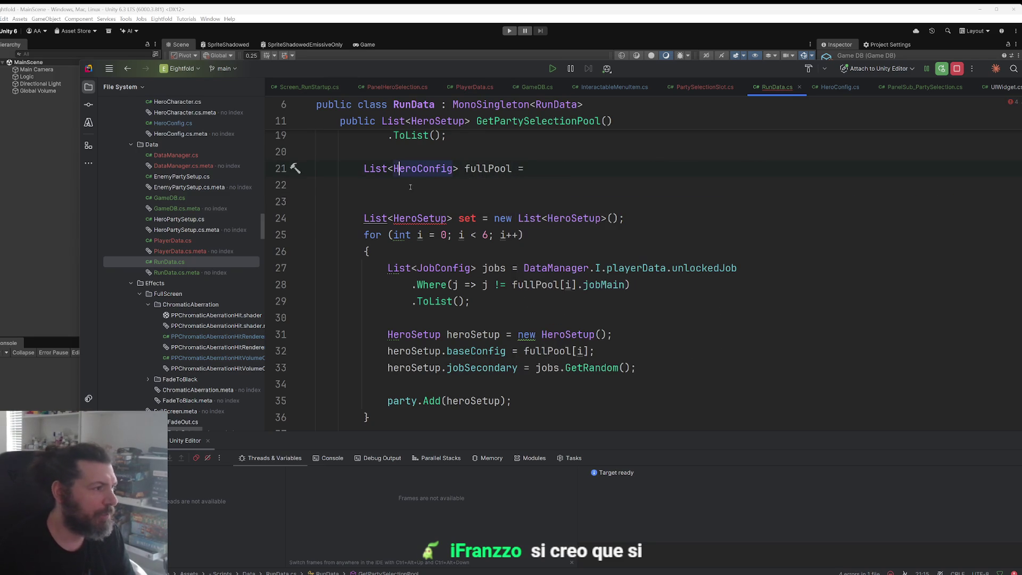
scroll(533, 250, up, 2)
click(547, 252)
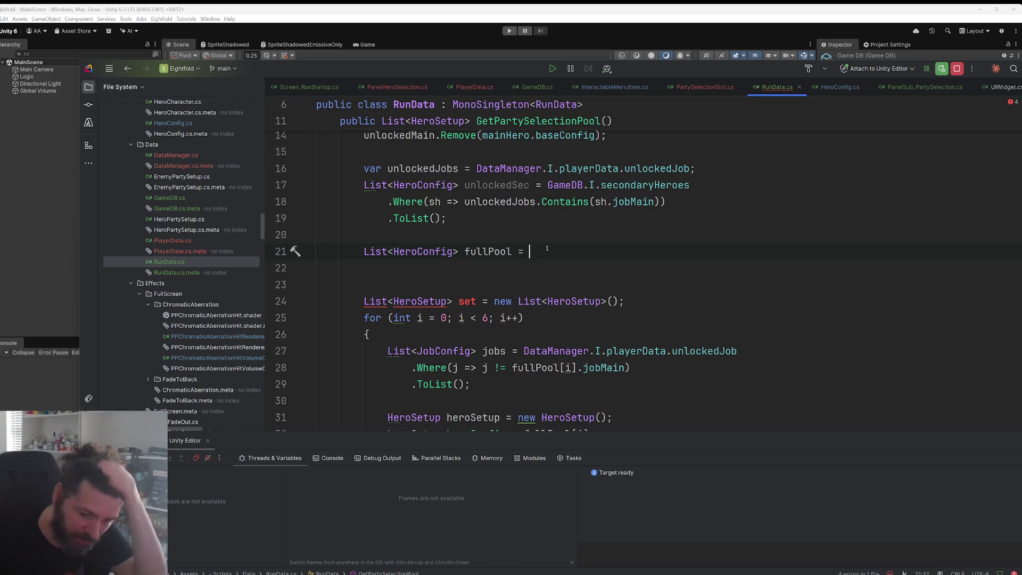
scroll(570, 354, up, 2)
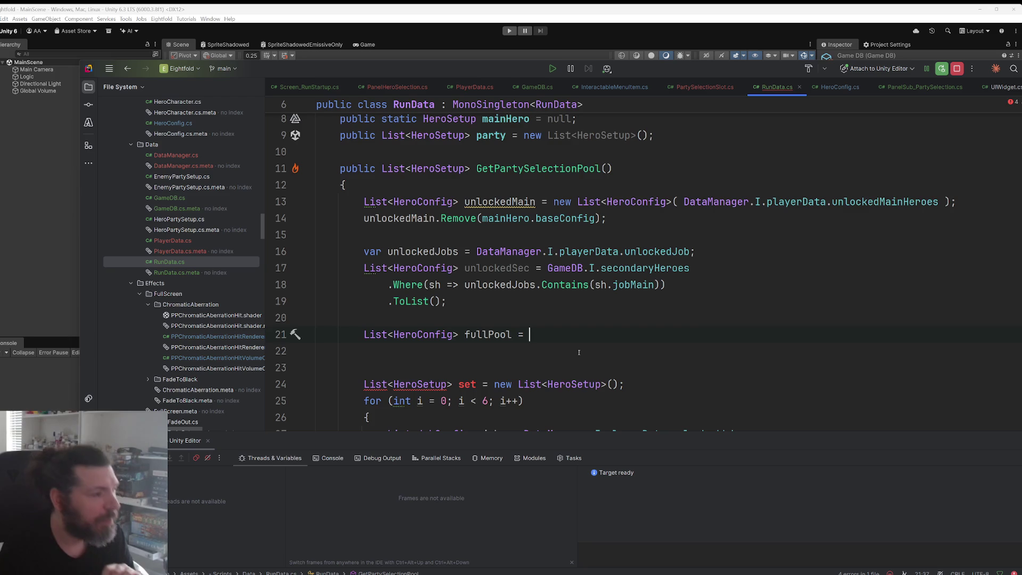
Step: Initialise fullPool as new List<HeroConfig>() and add fullPool.AddRange(unlockedSec)
text(new)
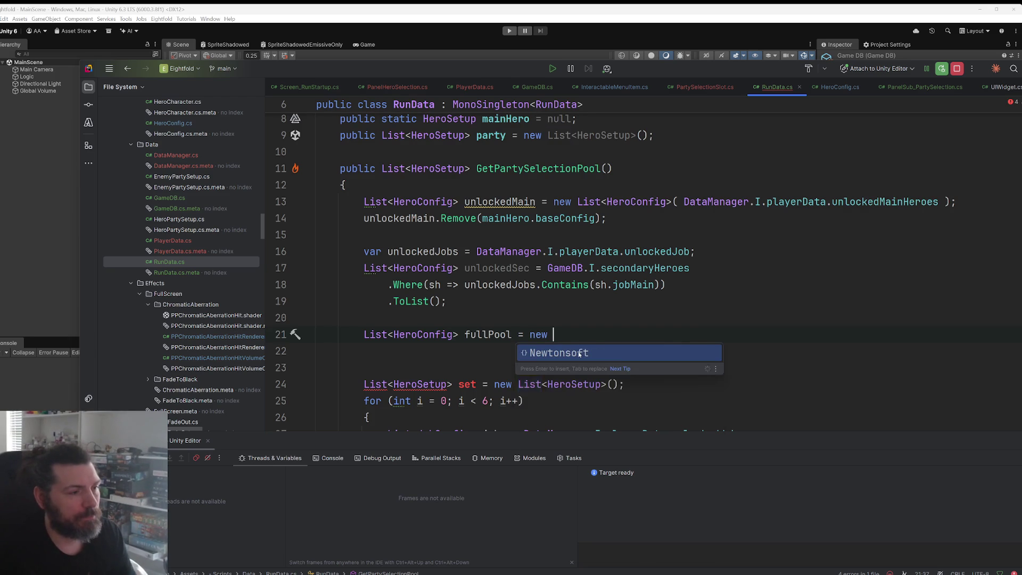
key(Return)
key(Return)
text(fu)
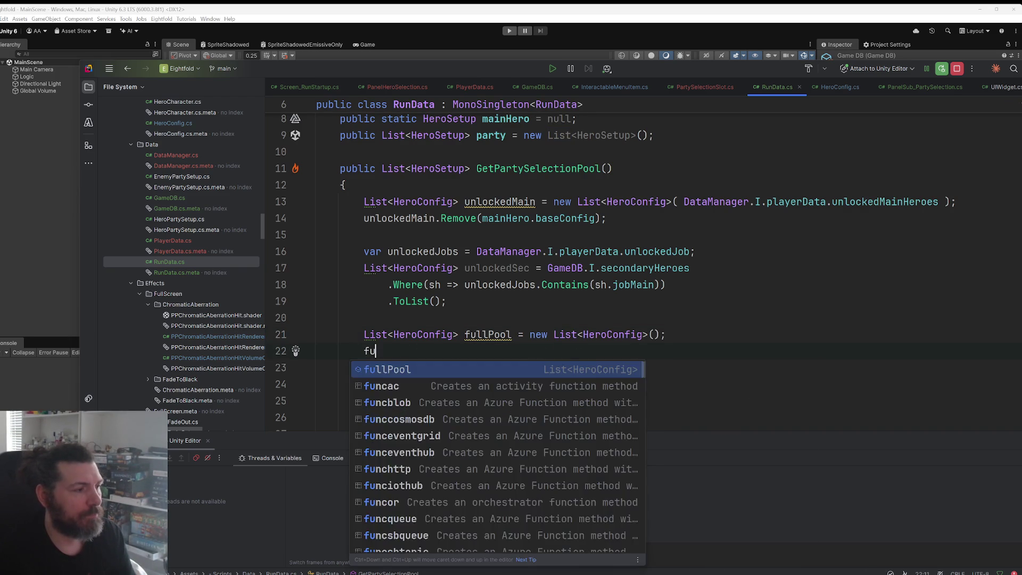
key(Return)
key(Tab)
Step: Add fullPool.AddRange(unlockedMain) and fullPool.Shuffle(), removing the extra blank line
key(Return)
text(fu)
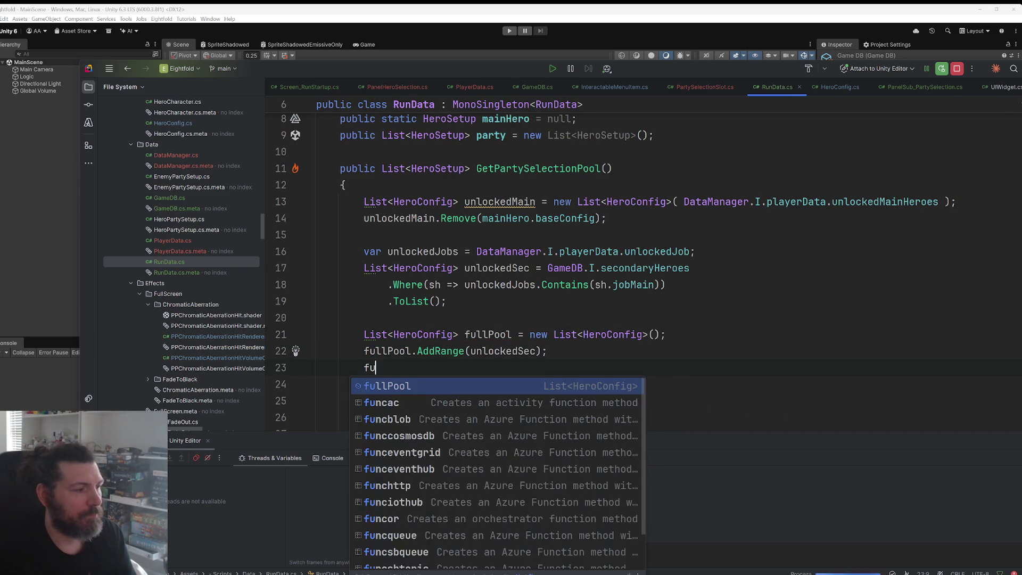
key(Return)
key(Tab)
key(Return)
text(f)
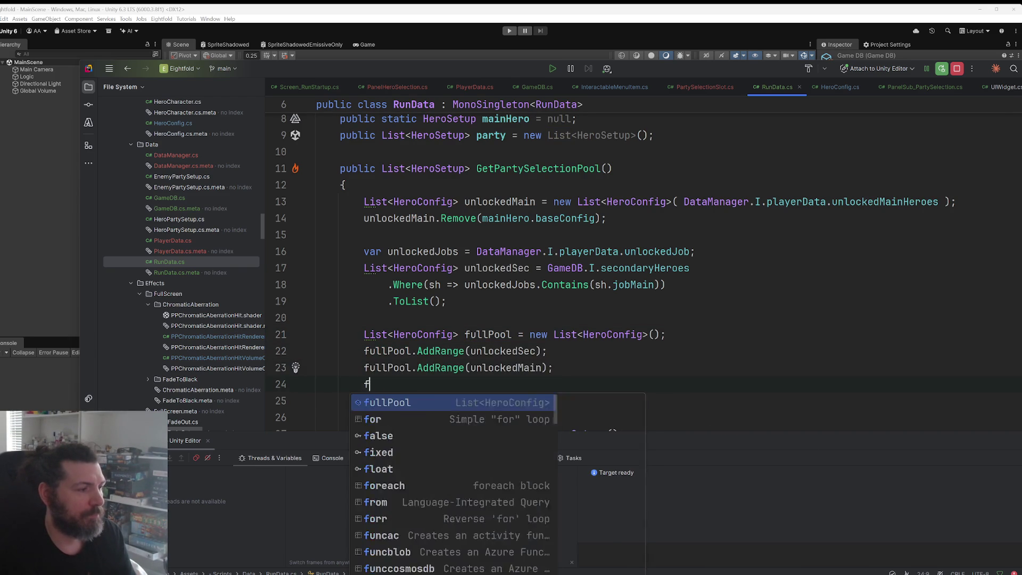
key(Return)
text(.sh)
key(Return)
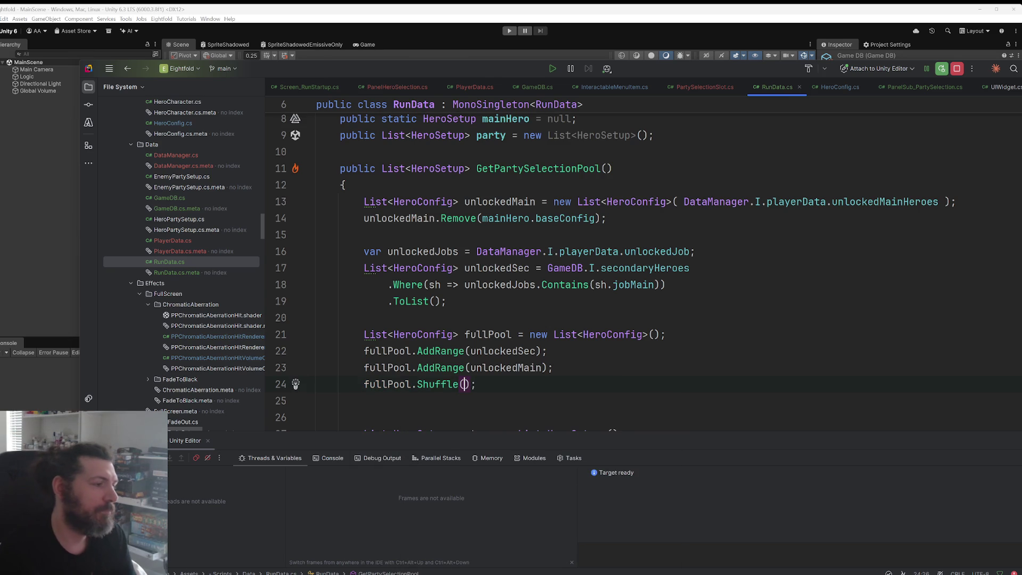
key(Down)
key(Delete)
scroll(701, 295, down, 3)
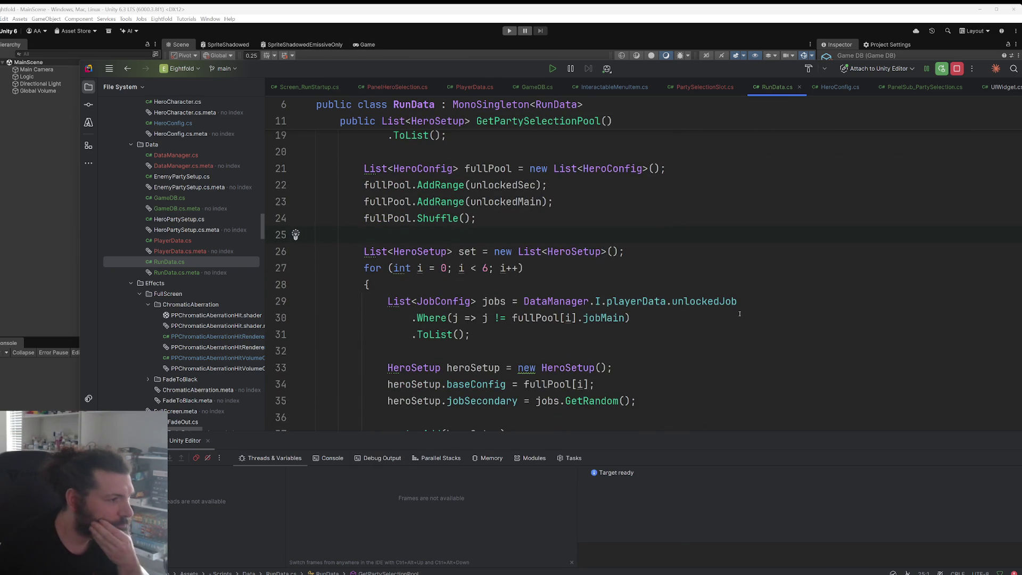
scroll(739, 312, down, 2)
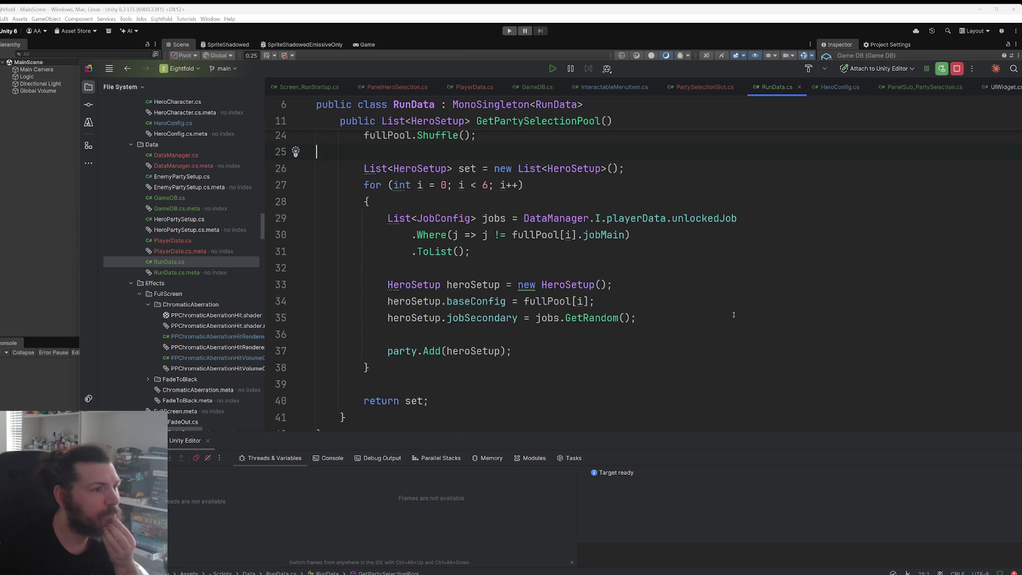
scroll(659, 302, up, 4)
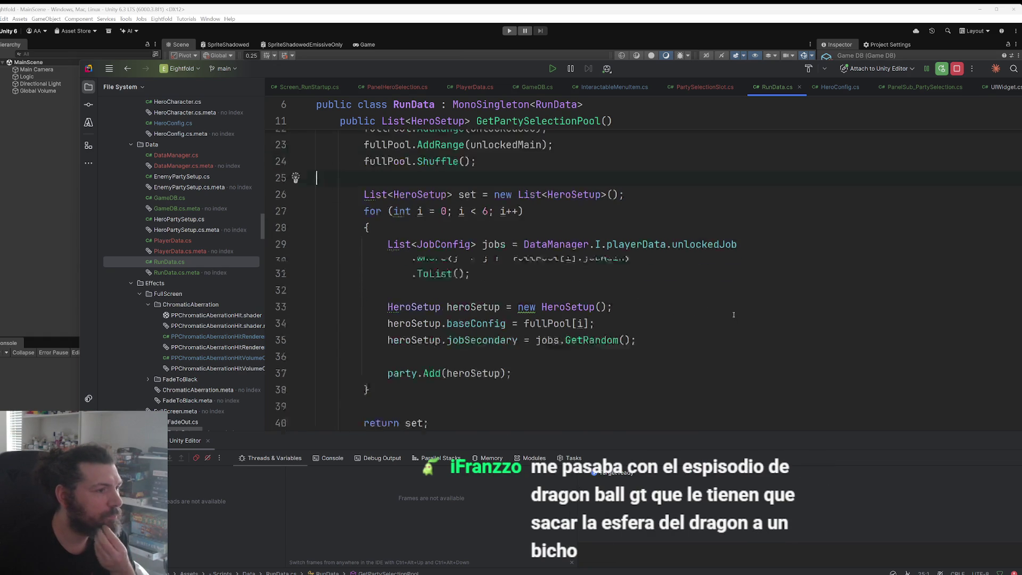
key(Up)
key(Up)
key(Up)
key(ctrl+w)
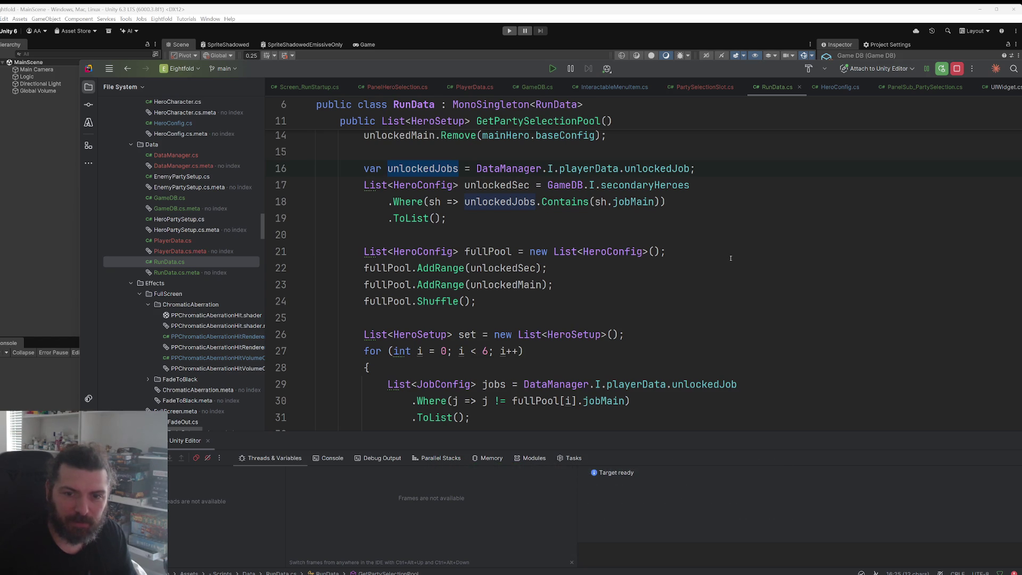
click(555, 298)
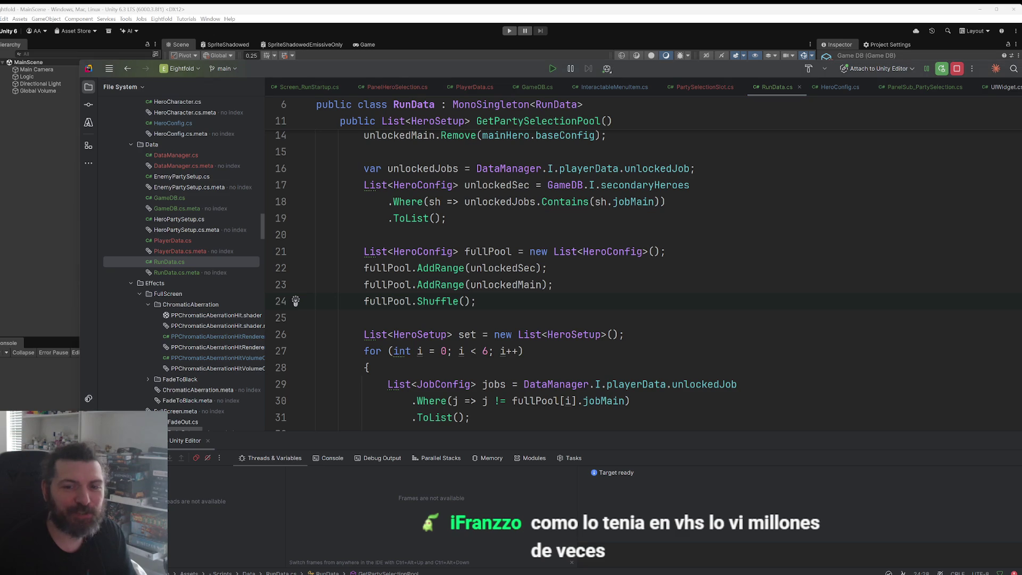
key(Up)
double_click(410, 169)
key(ctrl+c)
scroll(593, 276, down, 4)
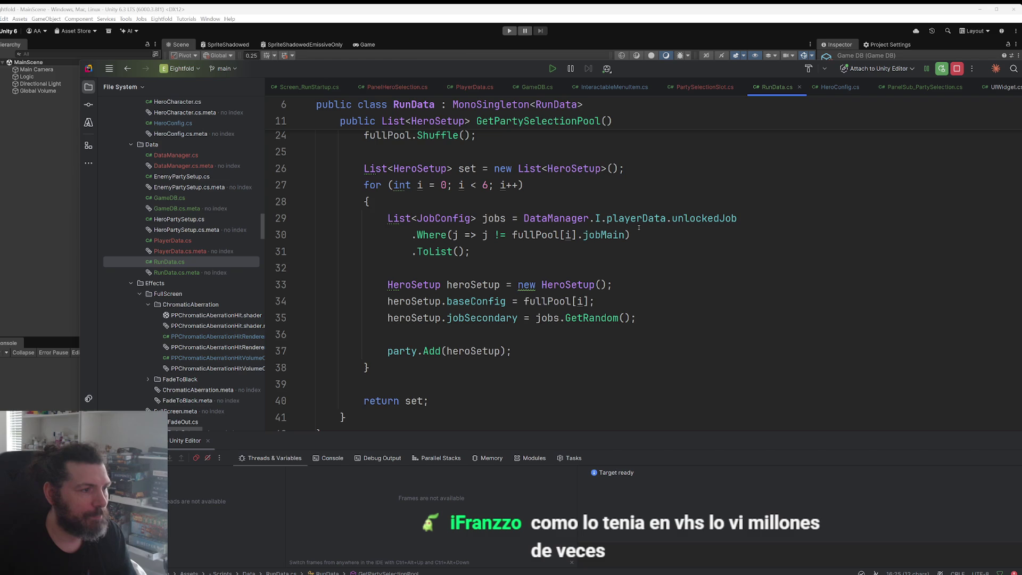
drag(524, 218, 740, 218)
Step: Replace the playerData.unlockedJob reference on line 29 with unlockedJobs
key(ctrl+v)
click(672, 269)
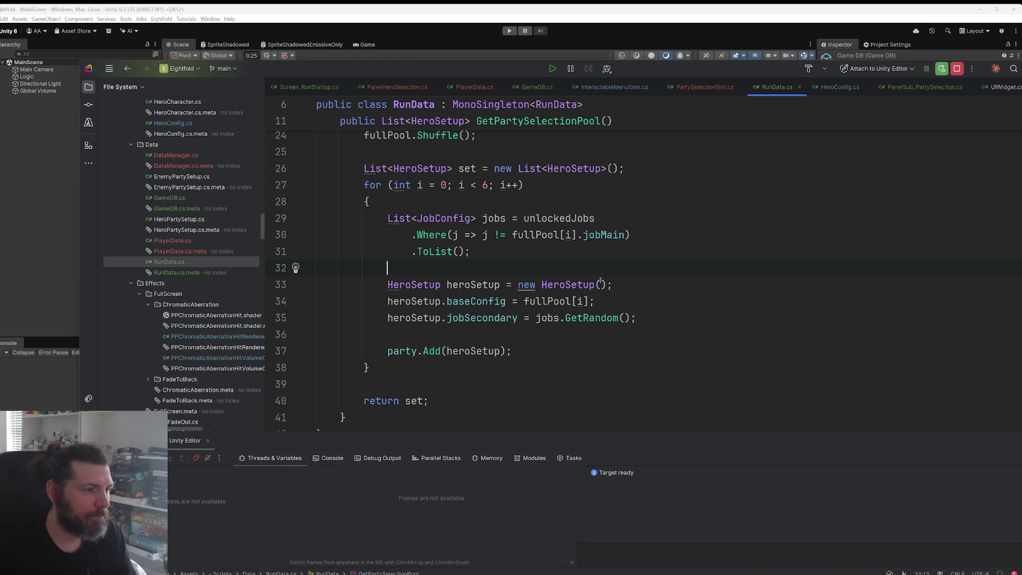
scroll(672, 270, up, 2)
double_click(535, 318)
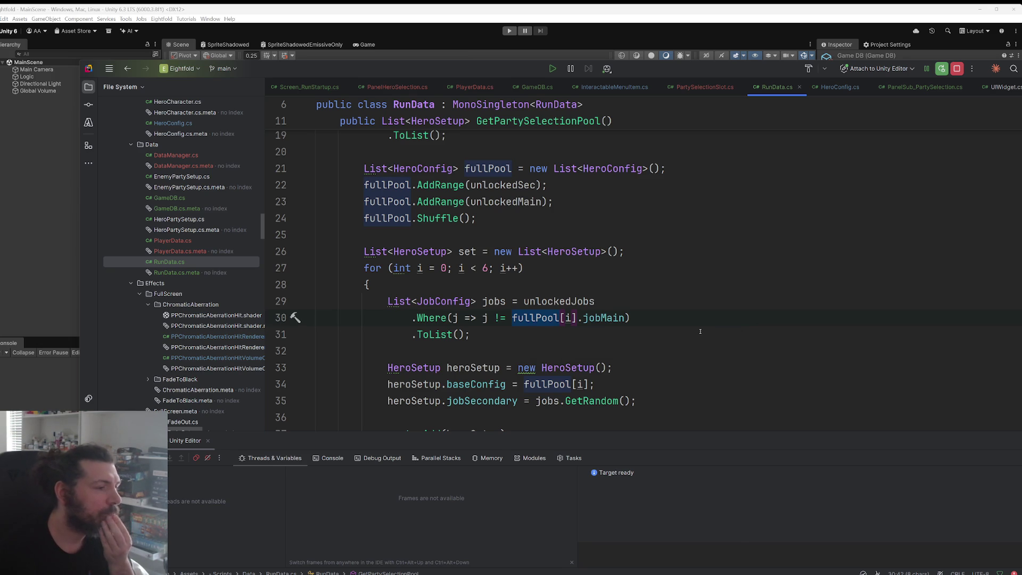
scroll(700, 332, down, 2)
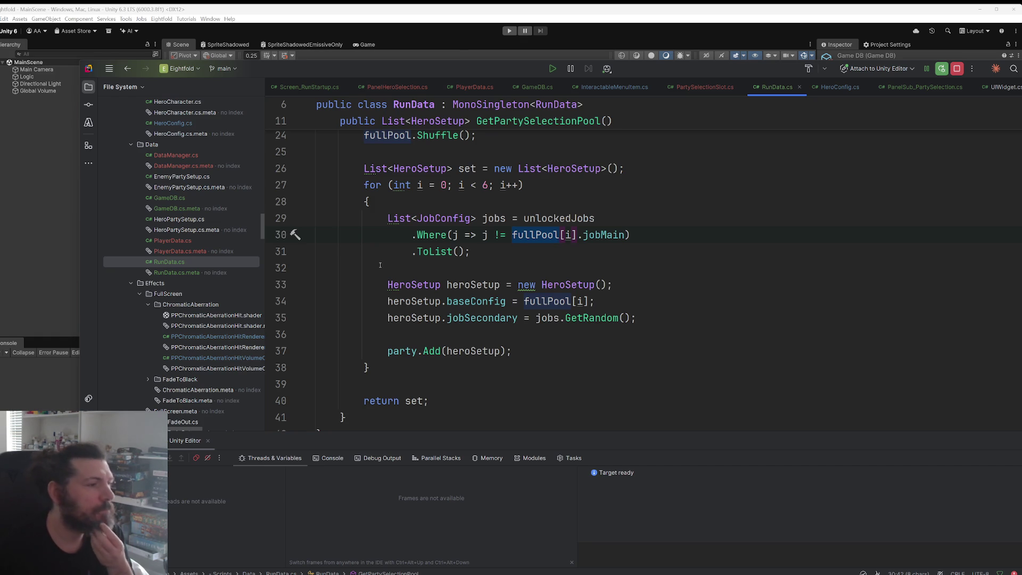
click(583, 318)
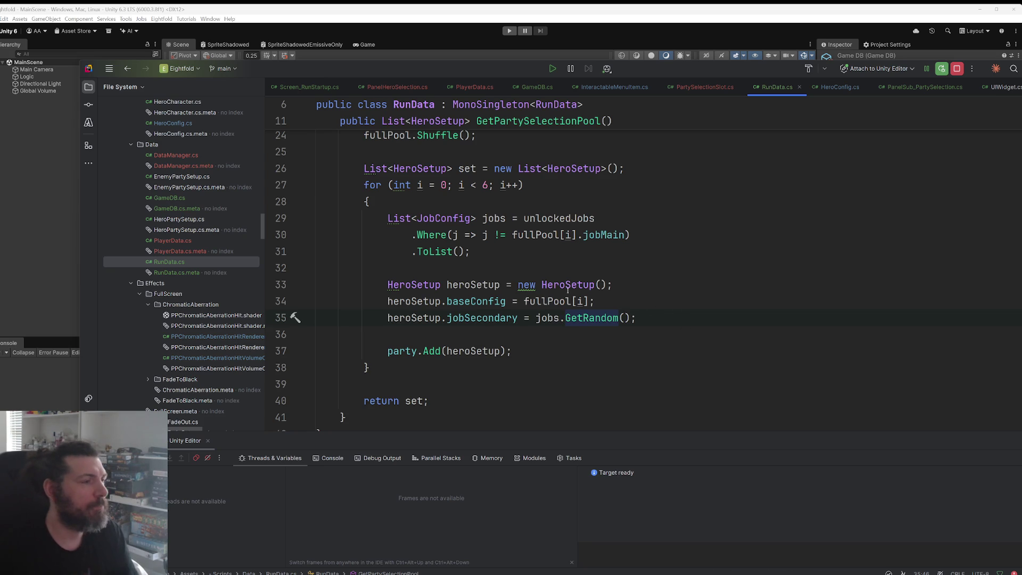
Step: Switch to Unity to recompile the scripts and return to GetPartySelectionPool
key(alt+Tab)
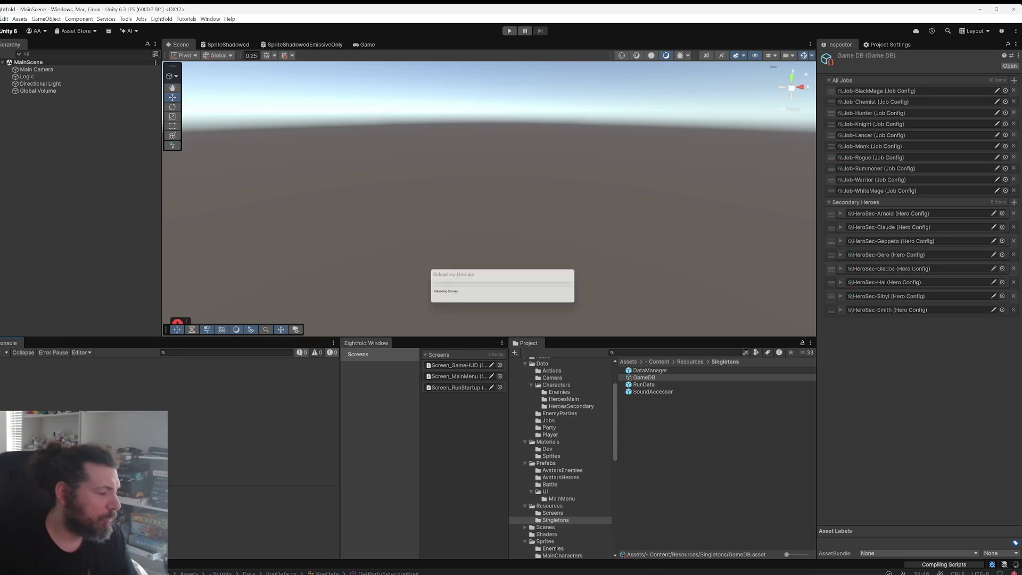
key(alt+Tab)
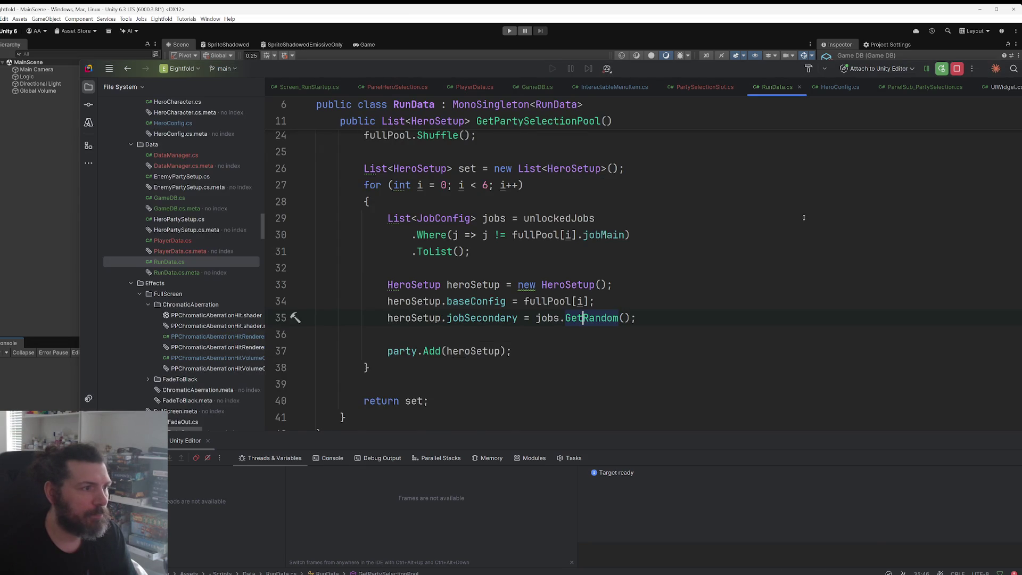
scroll(803, 226, up, 7)
right_click(526, 252)
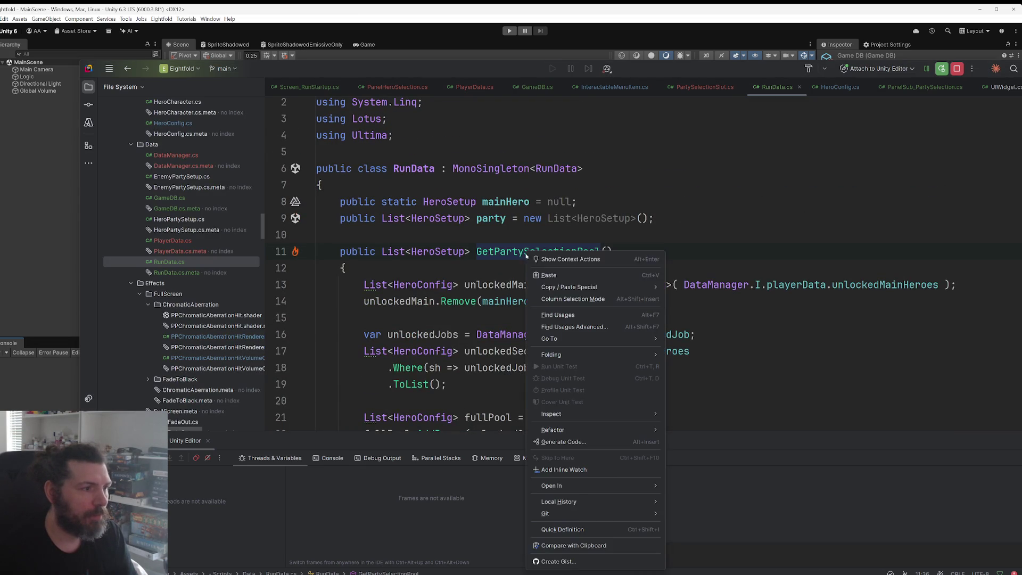
Step: Jump to GetPartySelectionPool's usage in PanelSub_PartySelection.cs, then bring Unity forward
click(567, 318)
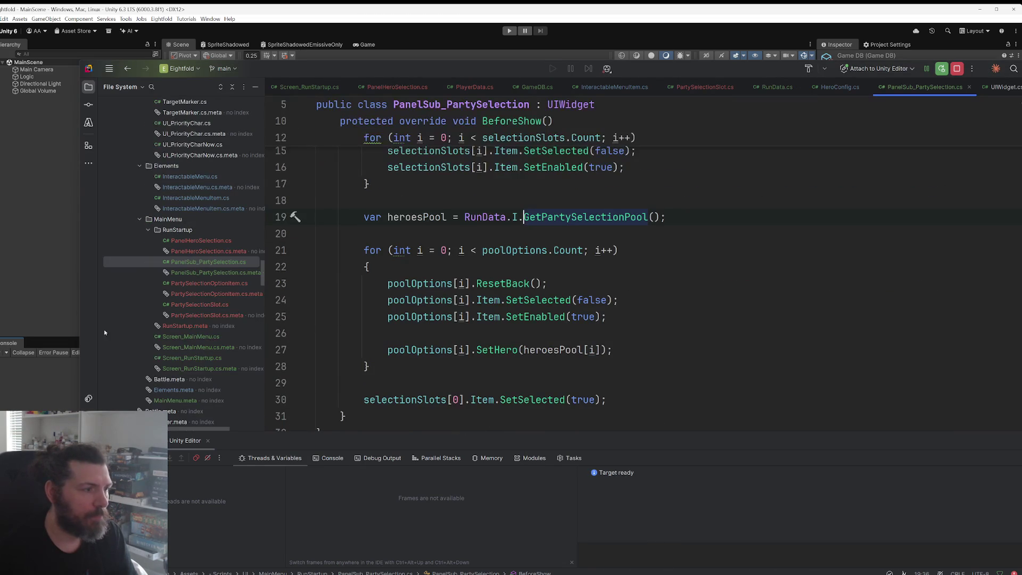
click(31, 388)
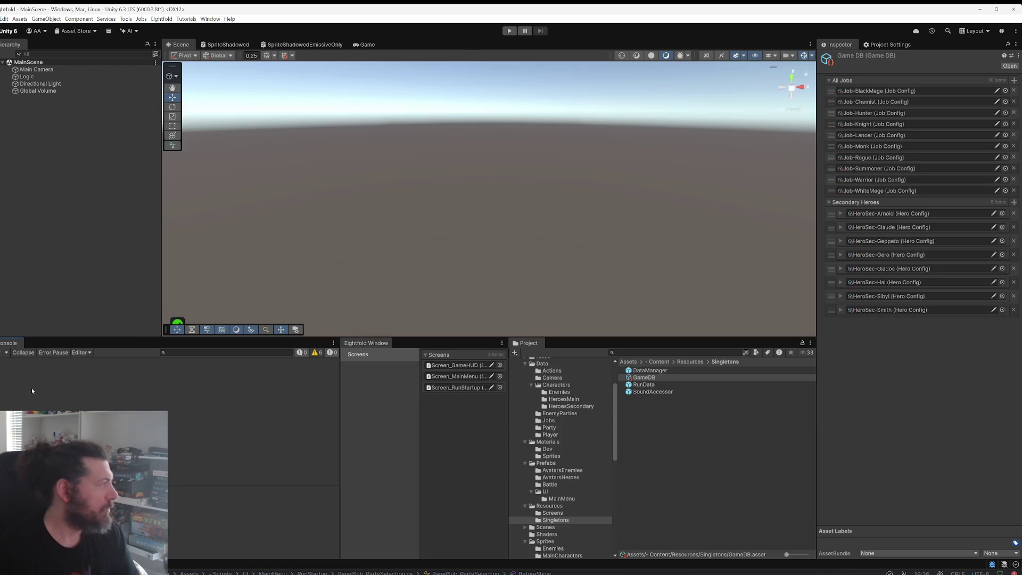
Step: Enter play mode and start a new game, triggering the ArgumentOutOfRangeException in OnHeroChanged
key(ctrl+p)
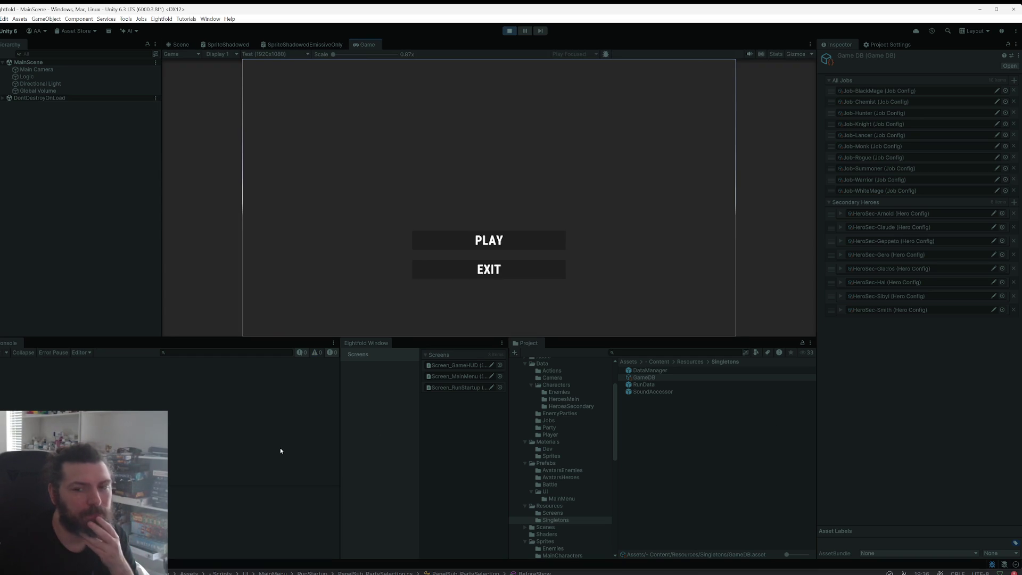
click(477, 246)
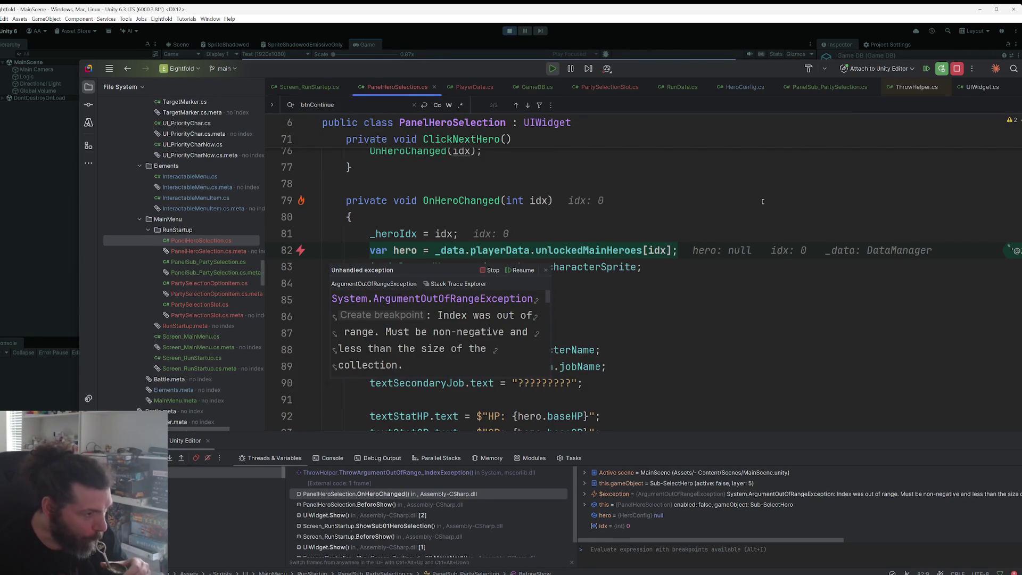
Step: Confirm unlockedMainHeroes has Count = 0, stop debugging, and re-attach to the Unity Editor
click(639, 300)
mouse_move(634, 255)
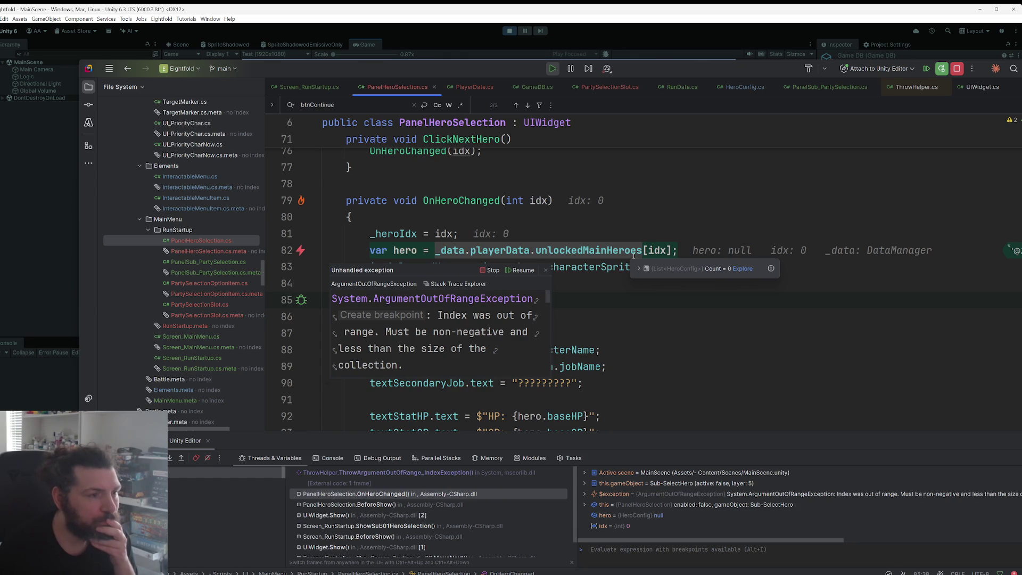
click(957, 68)
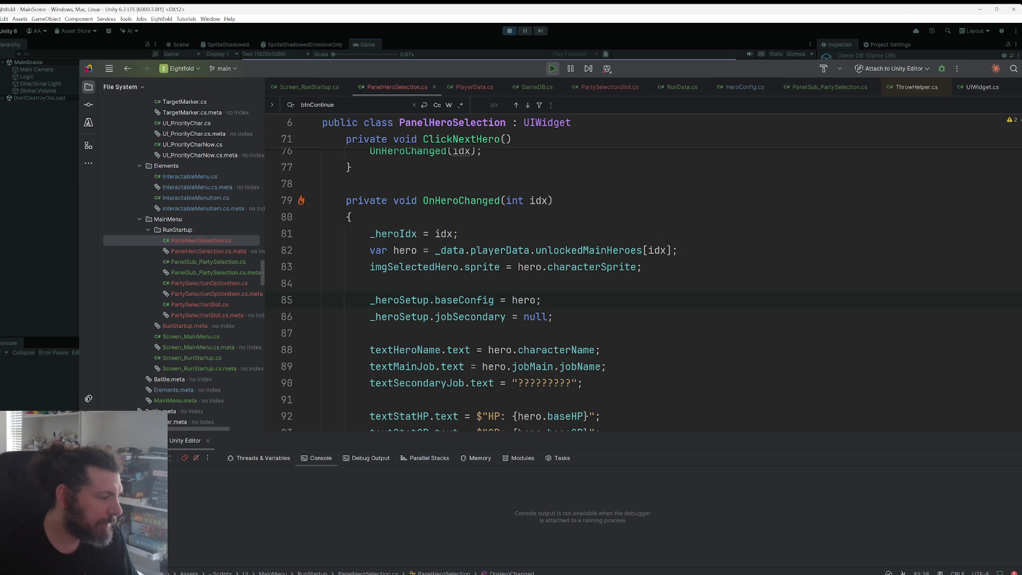
click(547, 319)
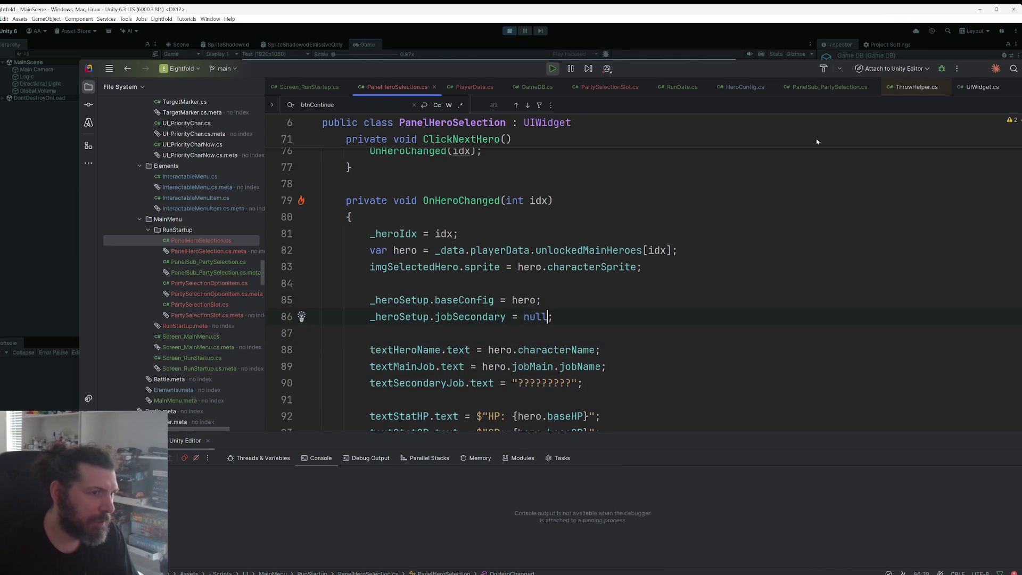
click(892, 68)
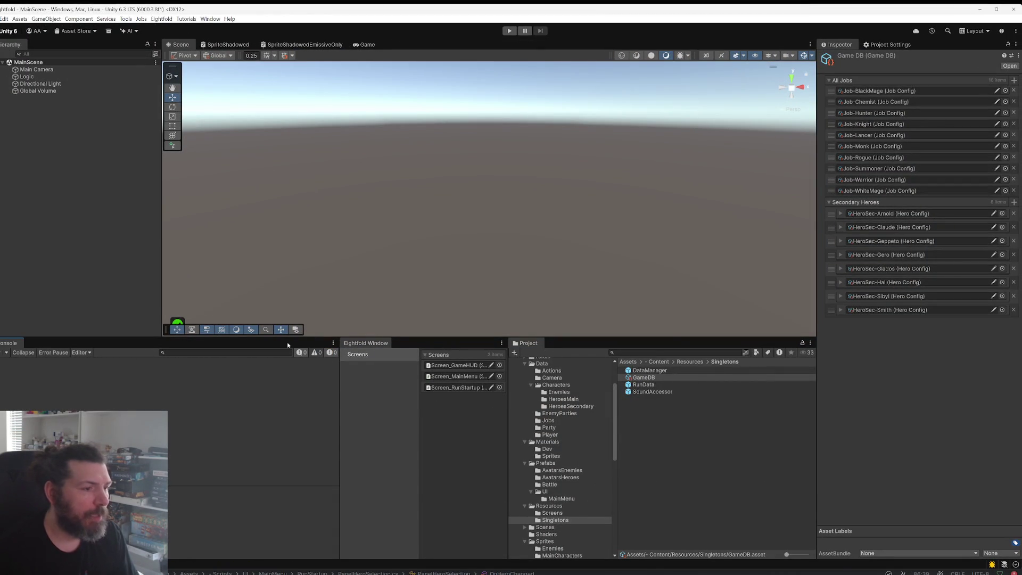
Step: Open the PlayerData-Debug asset assigned to the DataManager prefab
click(684, 370)
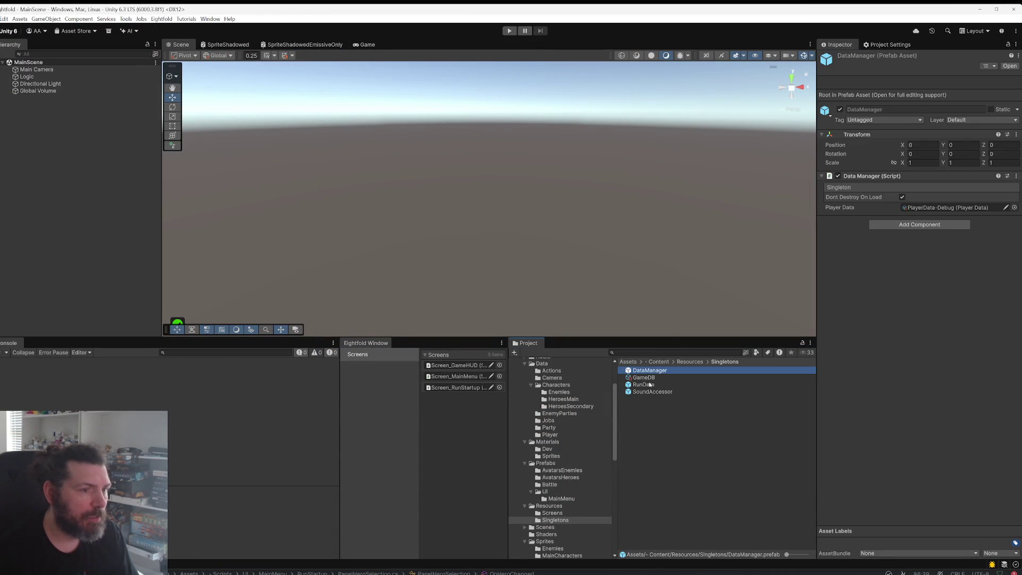
click(942, 208)
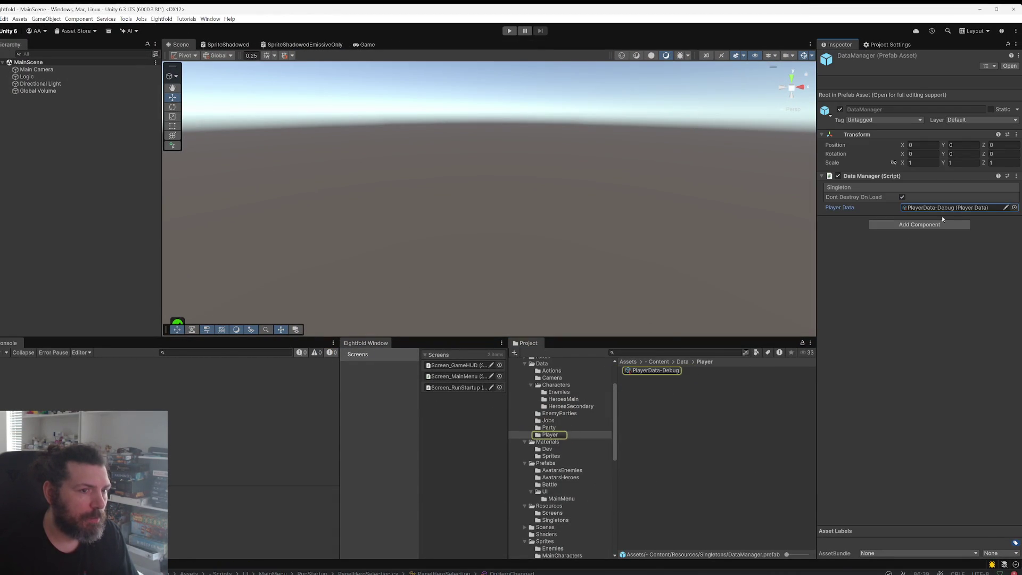
click(670, 372)
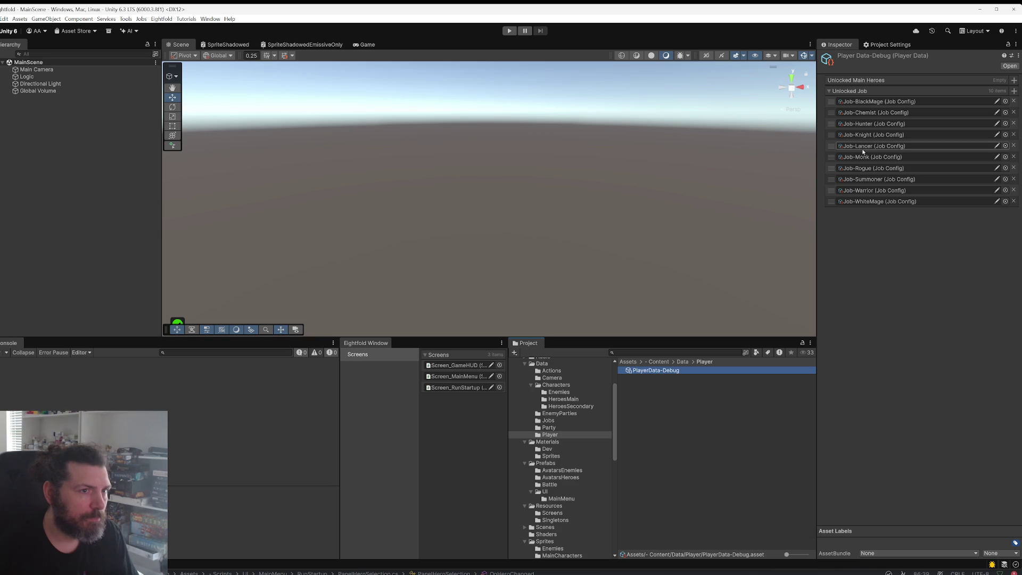
Step: Add main heroes including Halkswell, Pascal, Ruby and Stroustrup to Unlocked Main Heroes, then play
click(1014, 80)
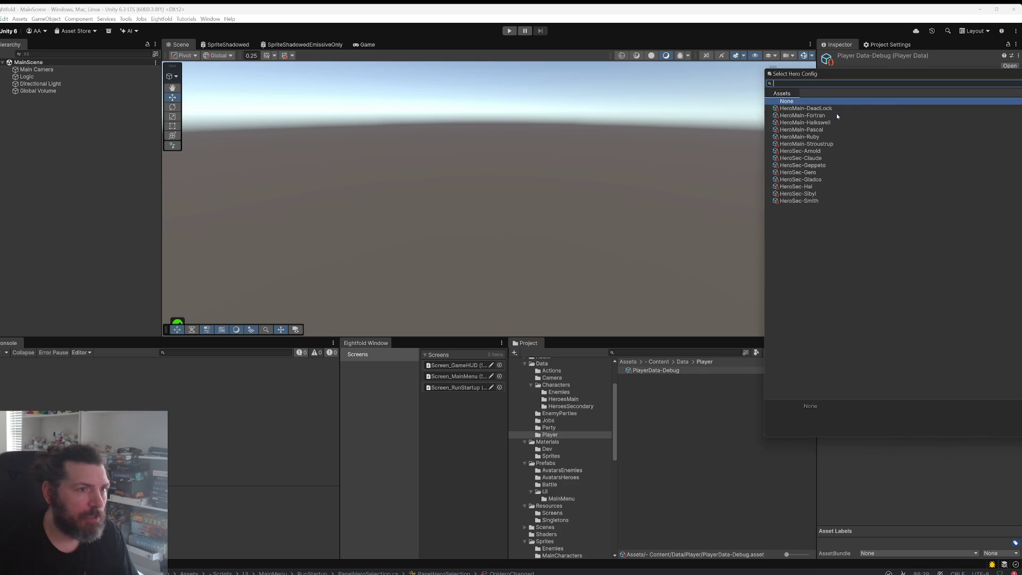
double_click(804, 116)
click(1015, 79)
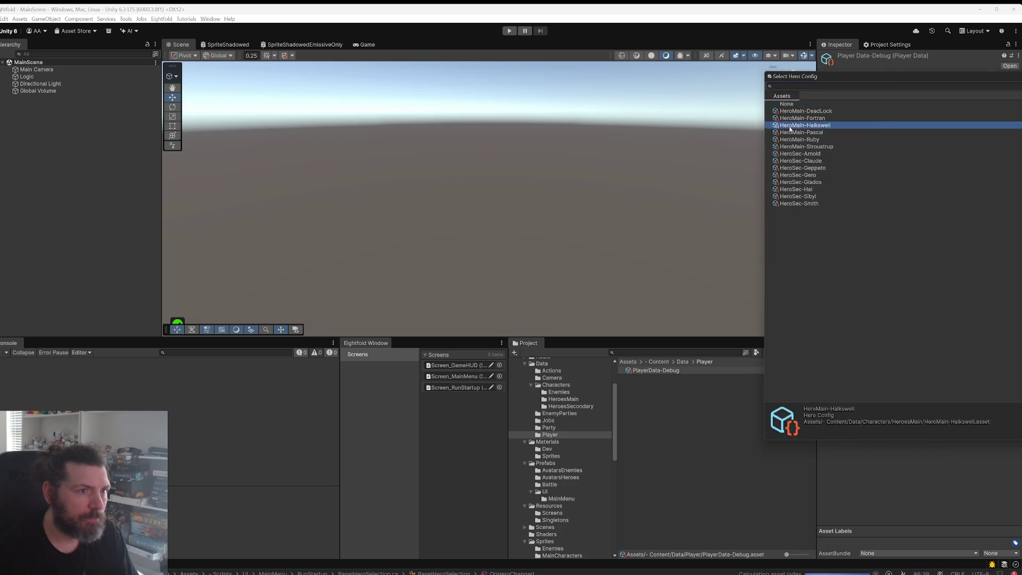
double_click(858, 126)
click(1014, 83)
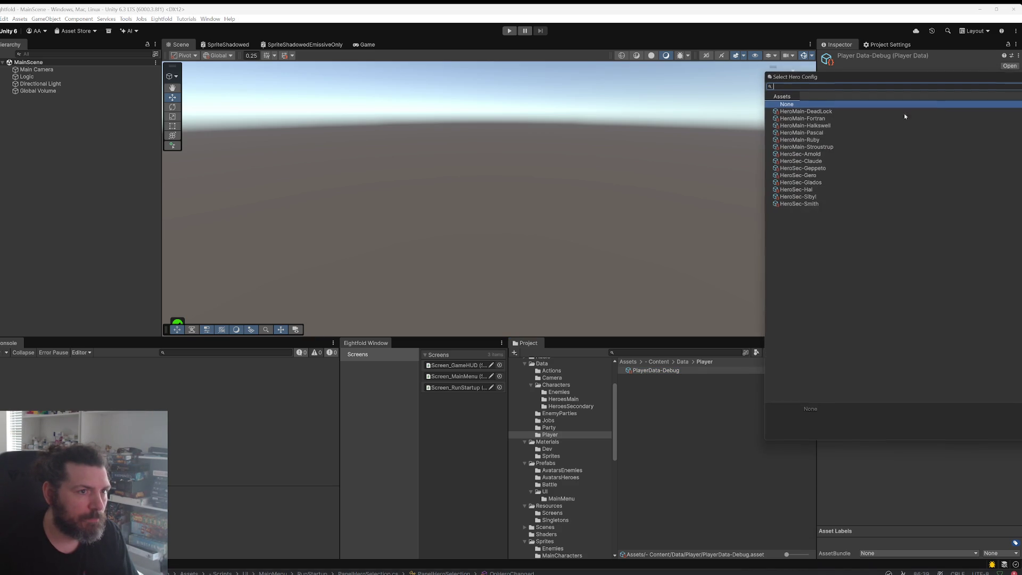
double_click(815, 134)
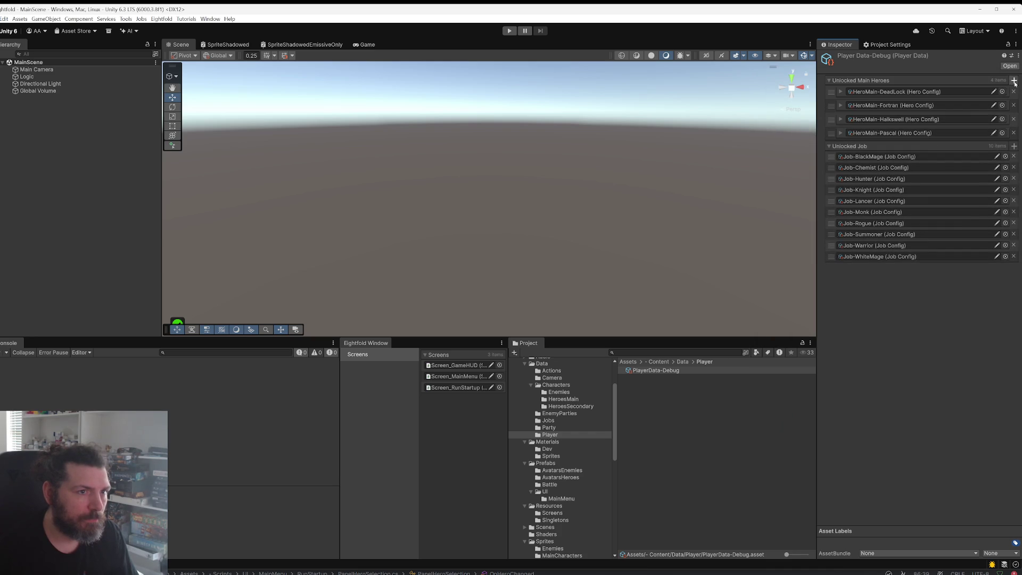
click(1015, 80)
double_click(823, 140)
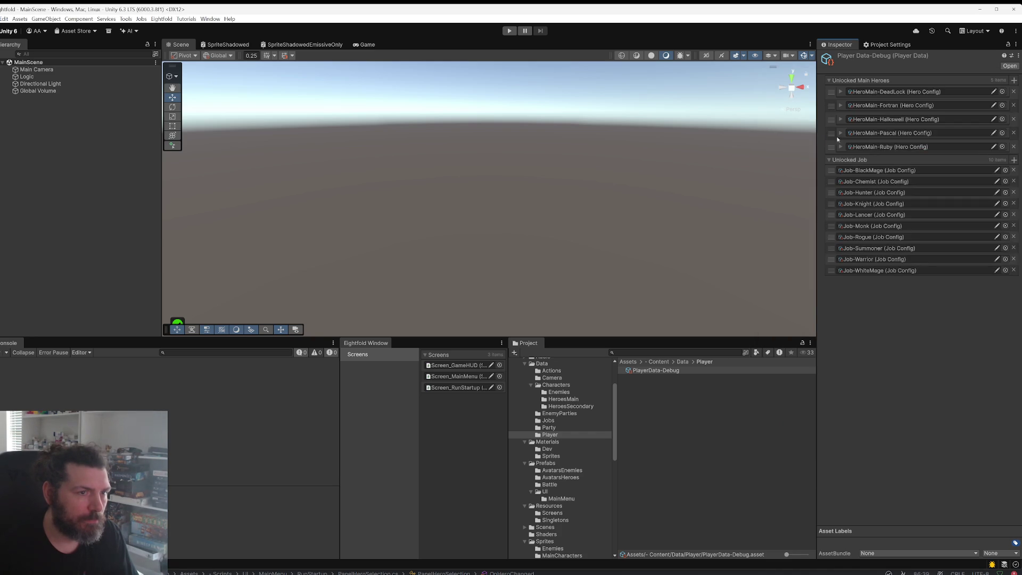
click(1016, 80)
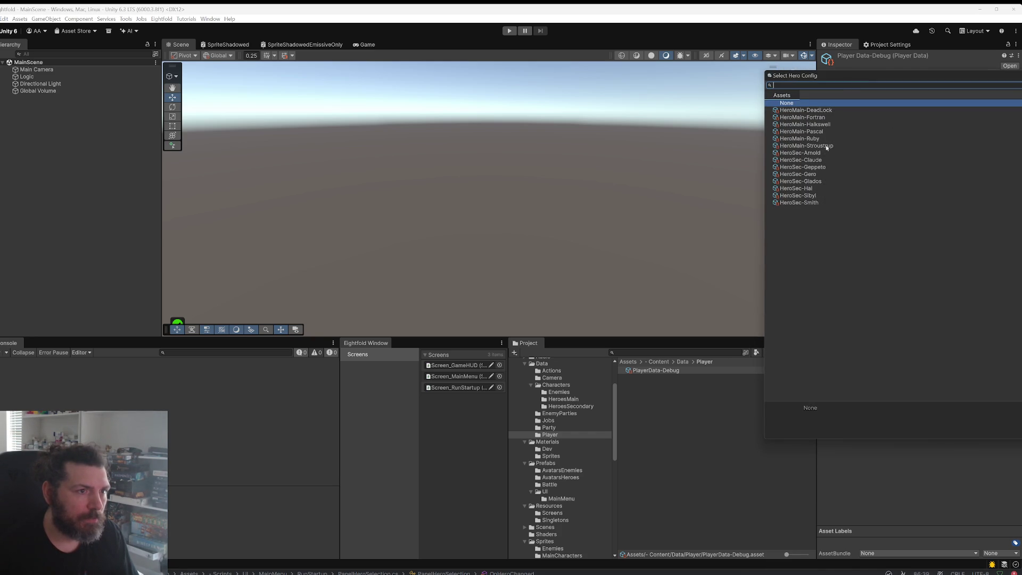
double_click(827, 146)
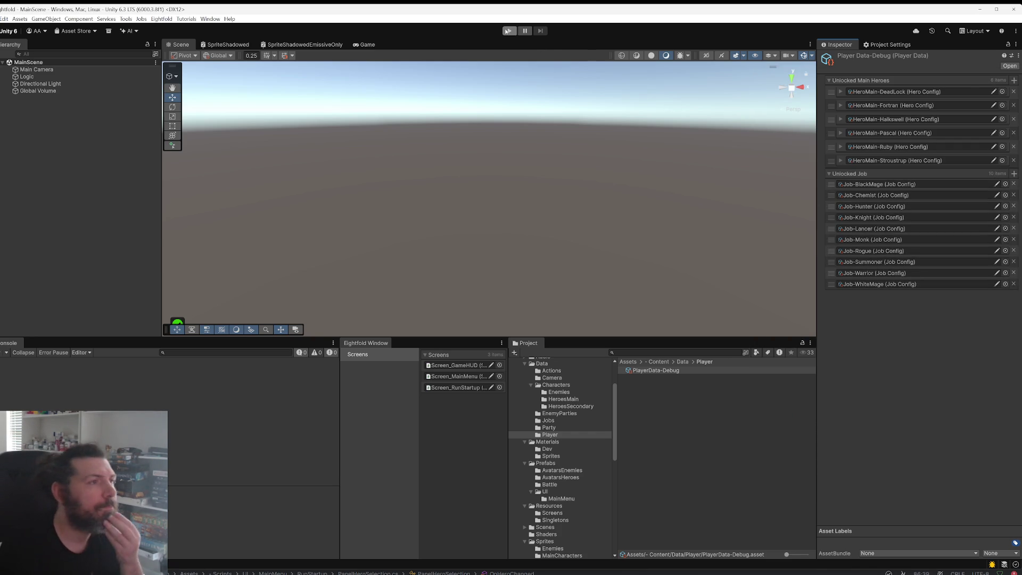
click(508, 31)
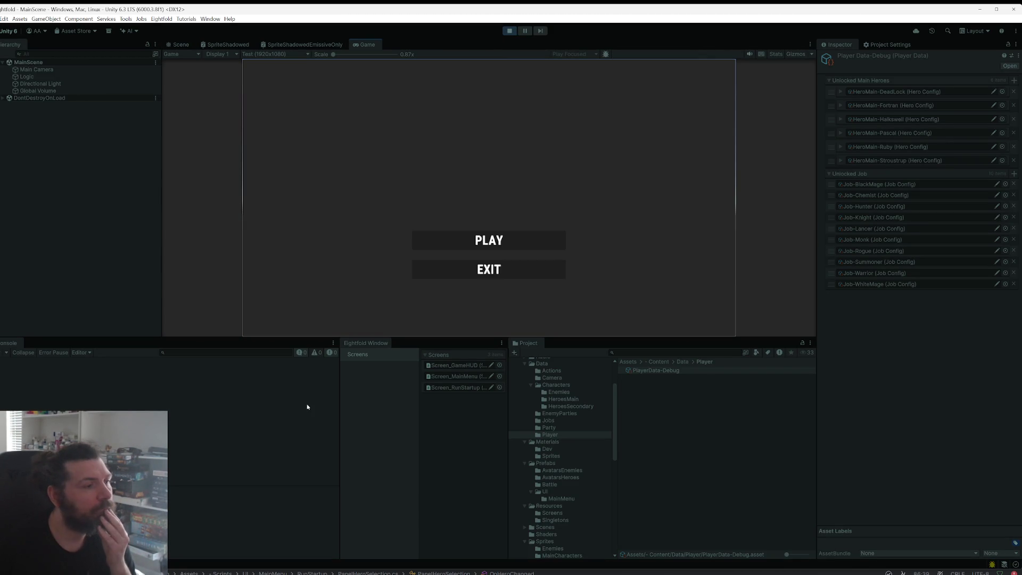
Step: Start a new game, cycle heroes, change the secondary job and advance to party selection
click(500, 249)
click(440, 145)
click(440, 145)
click(440, 145)
click(415, 235)
click(415, 235)
click(479, 315)
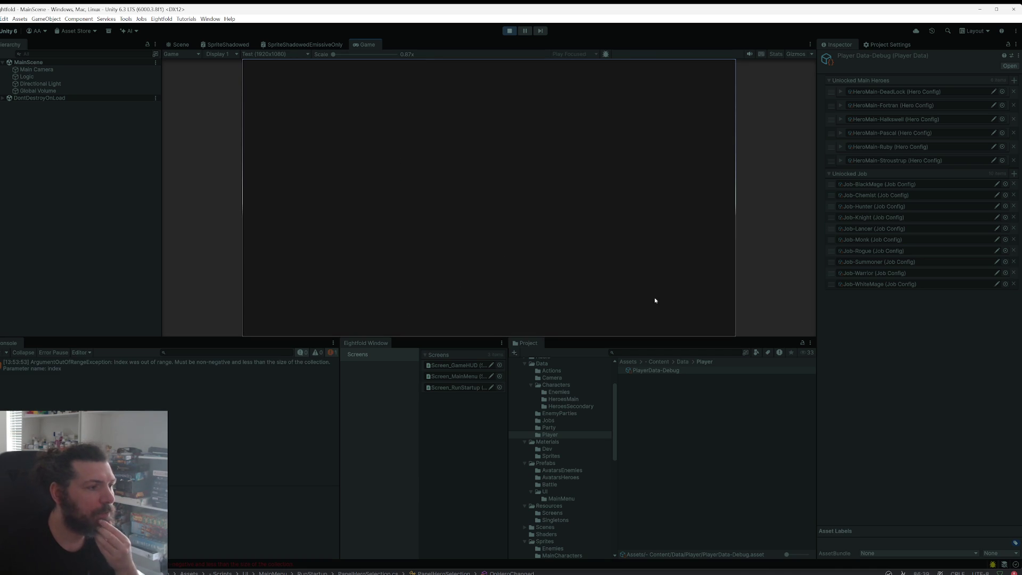
Step: Stop play mode and open the error's PanelSub_PartySelection.cs:27 line from the console
click(510, 31)
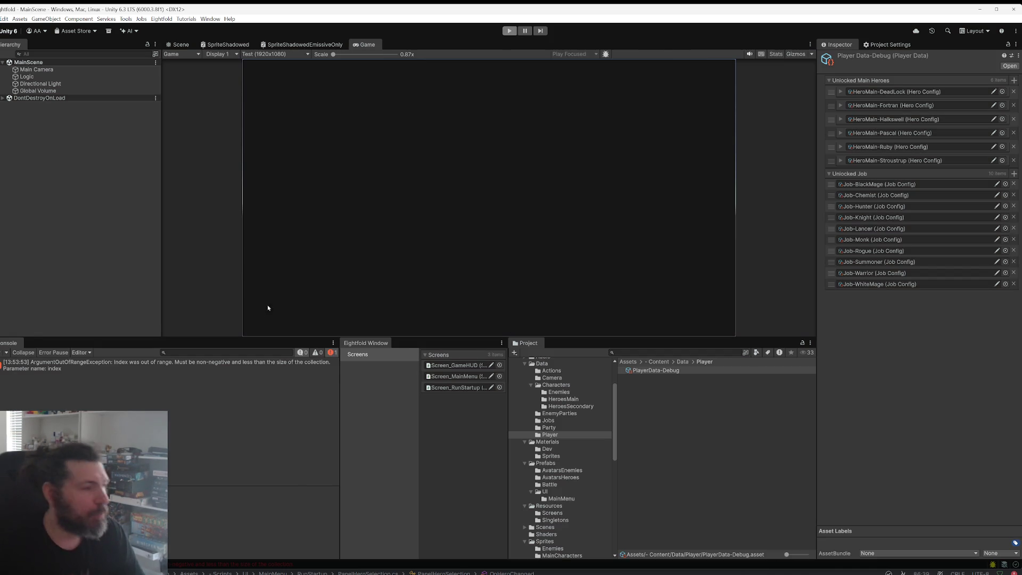
click(238, 366)
click(269, 509)
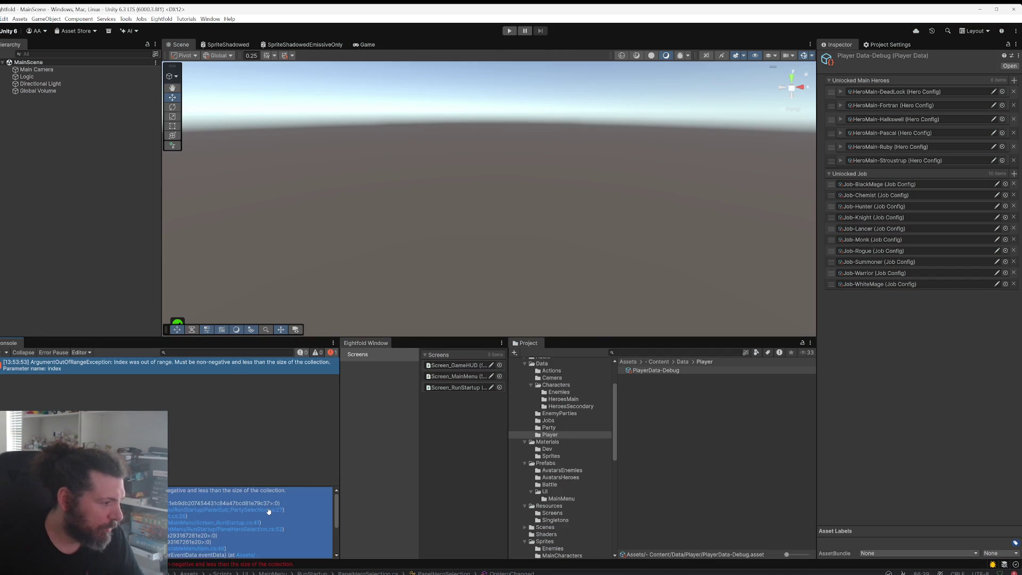
scroll(620, 286, up, 4)
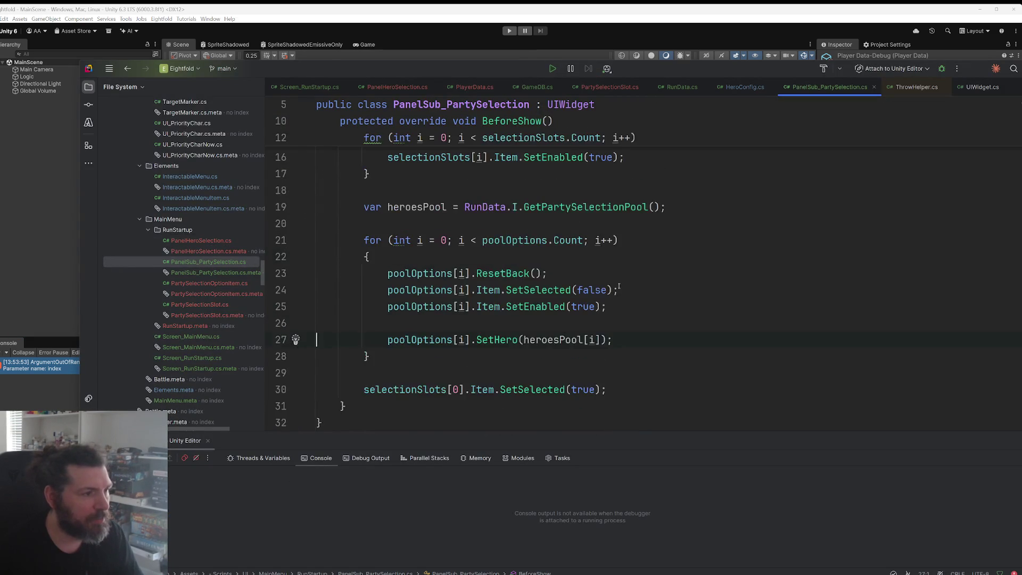
Step: Break on the poolOptions loop at line 21 in BeforeShow and attach to the Unity Editor
scroll(657, 277, down, 2)
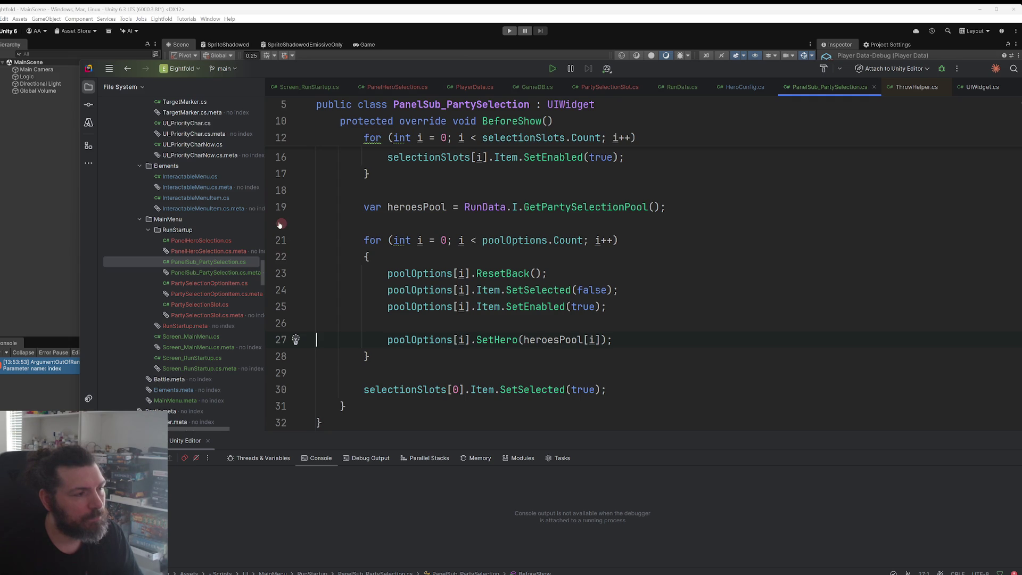
click(942, 68)
click(20, 234)
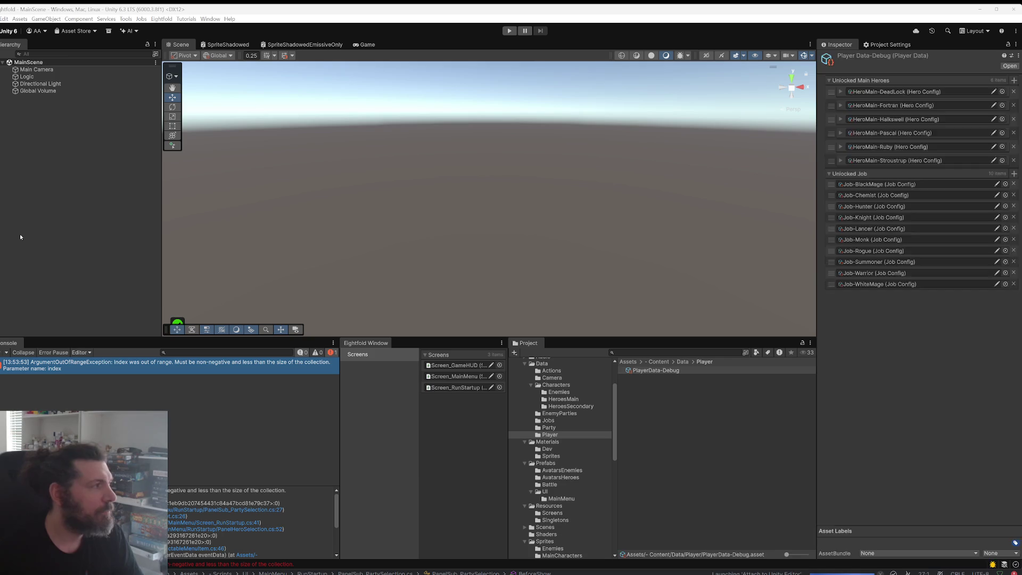
Step: Open Screen_RunStartup, check Sub-MakeParty's selection slots and pool options, then enter play mode
double_click(458, 389)
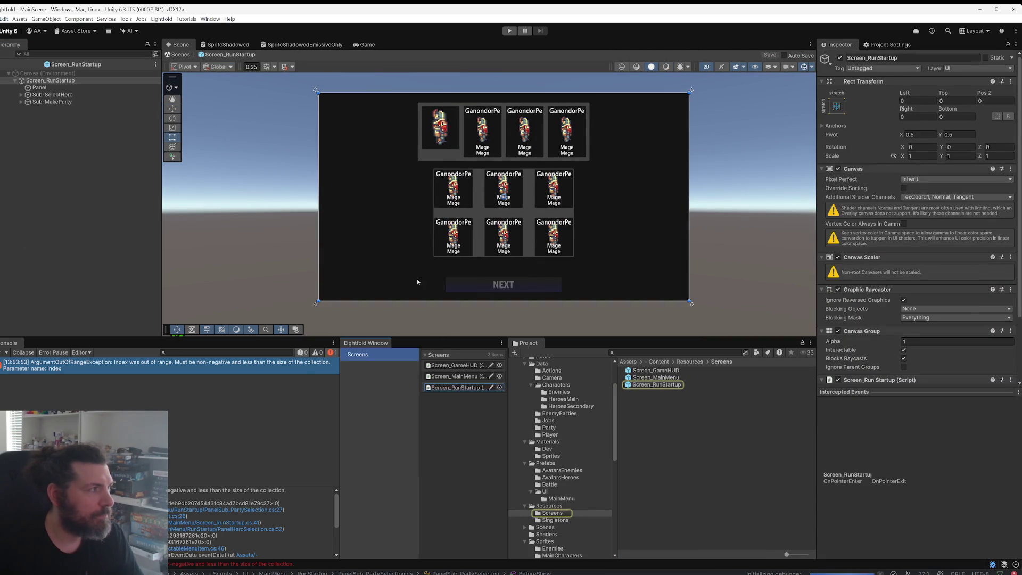
click(59, 102)
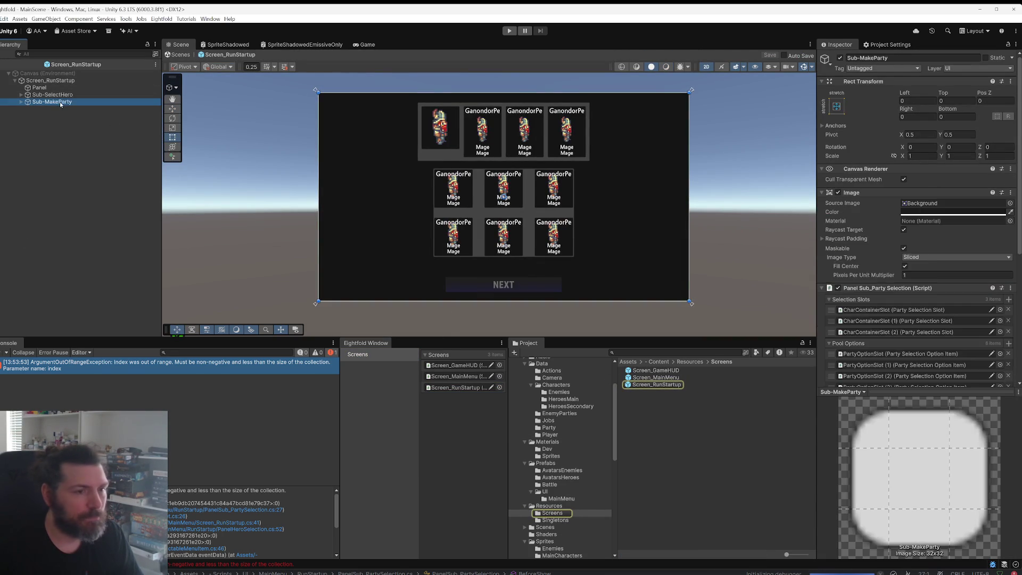
scroll(918, 224, down, 3)
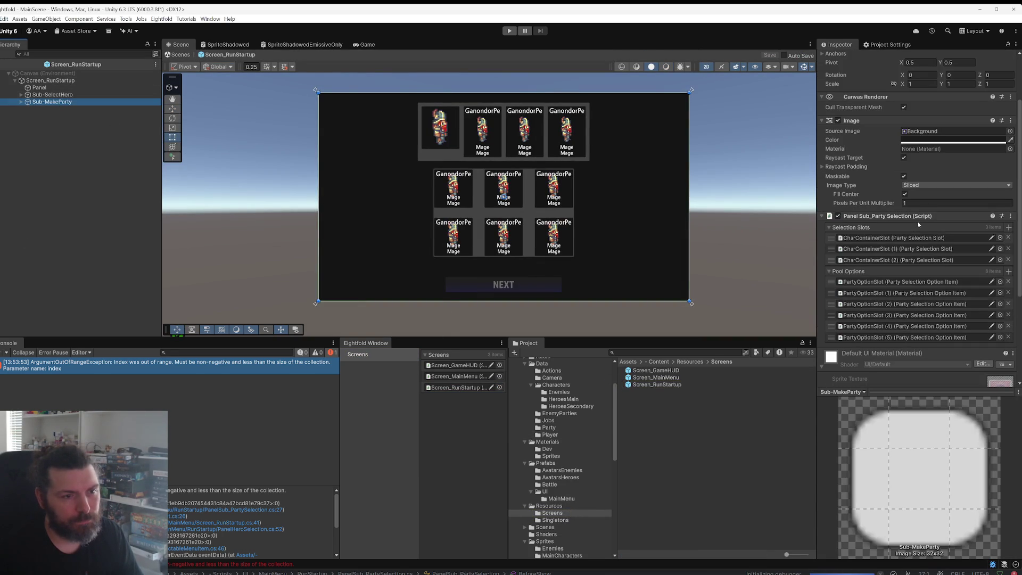
click(510, 30)
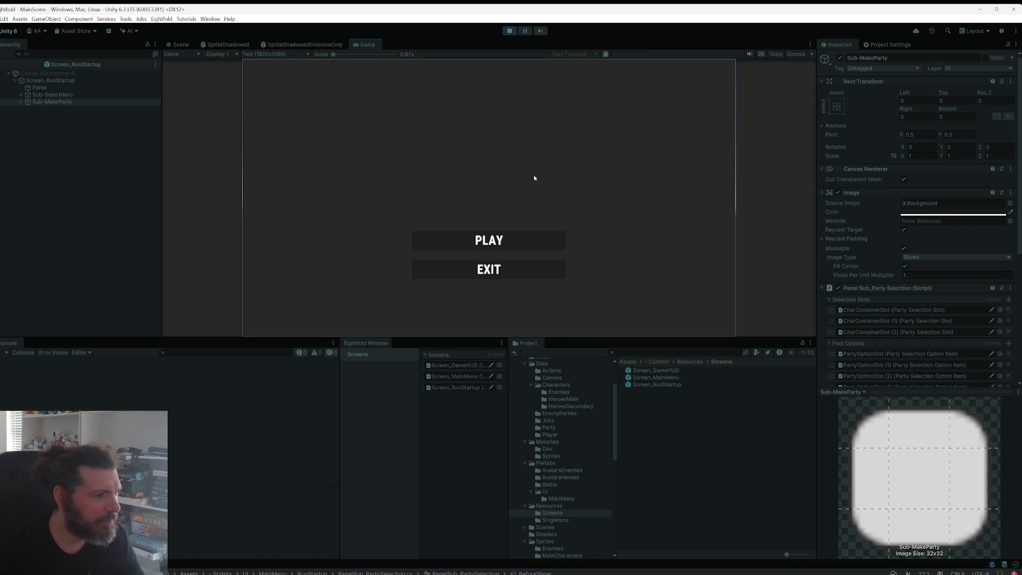
Step: Start a new game, give Deadlock Chemist as secondary job, and advance to party selection
click(514, 237)
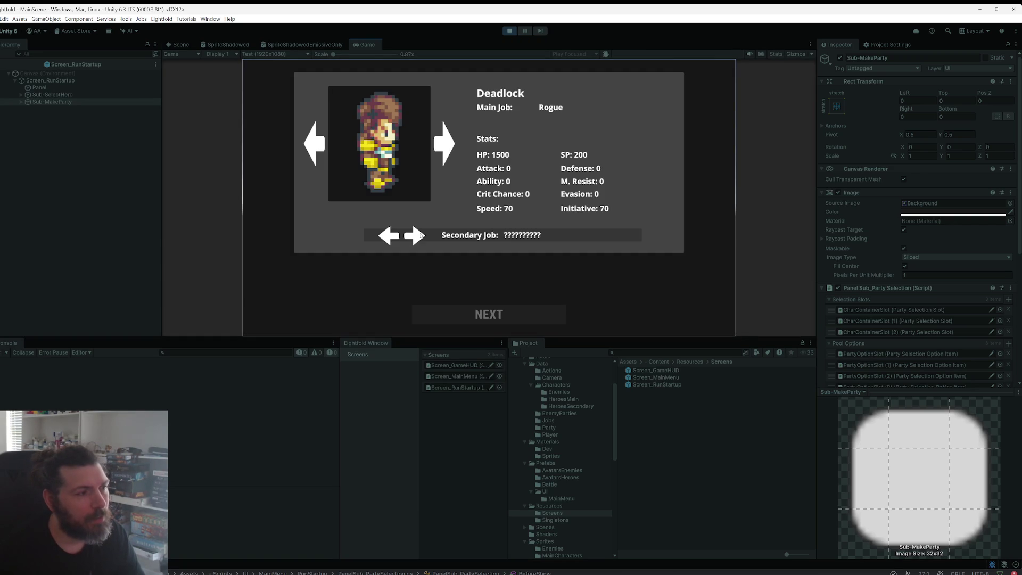
click(421, 235)
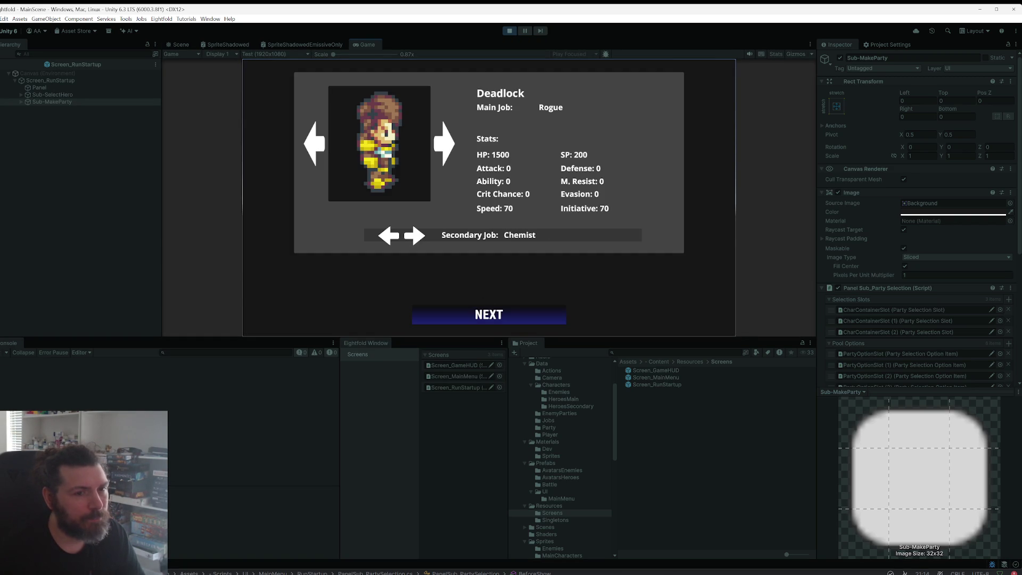
click(489, 315)
mouse_move(509, 240)
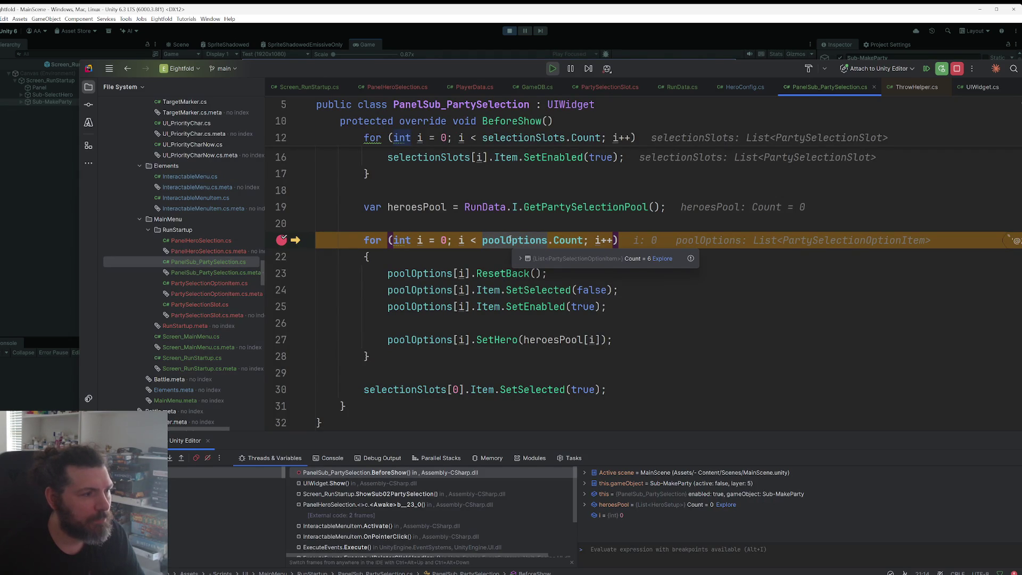
Step: Jump to the GetPartySelectionPool definition to inspect how the pool is built
mouse_move(426, 208)
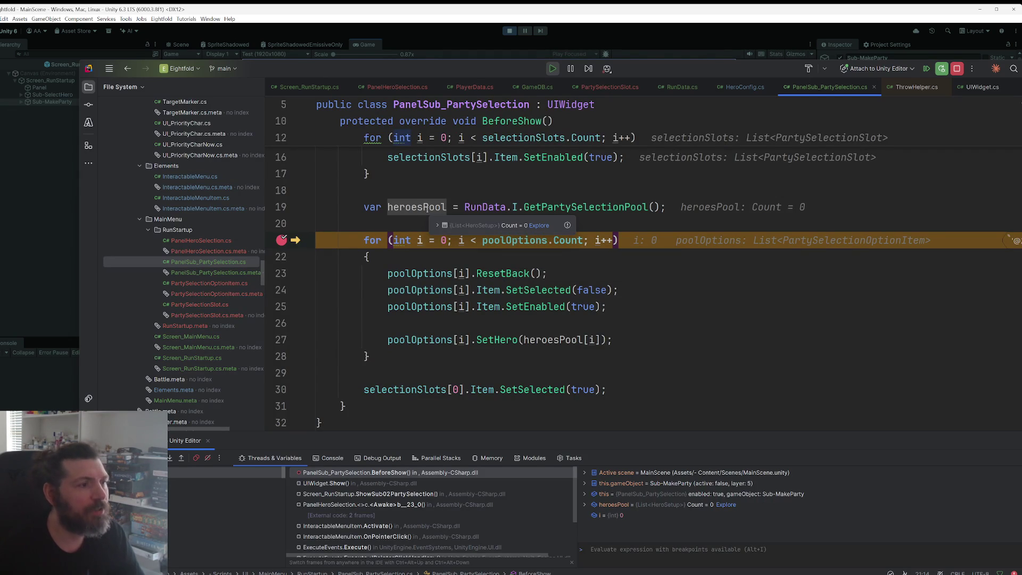
ctrl+click(607, 207)
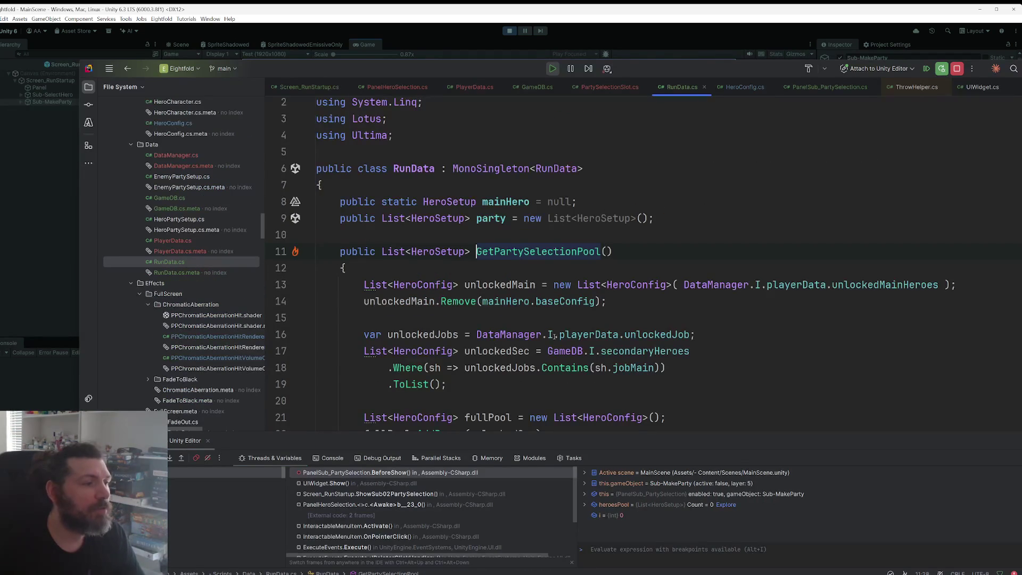
scroll(555, 337, down, 4)
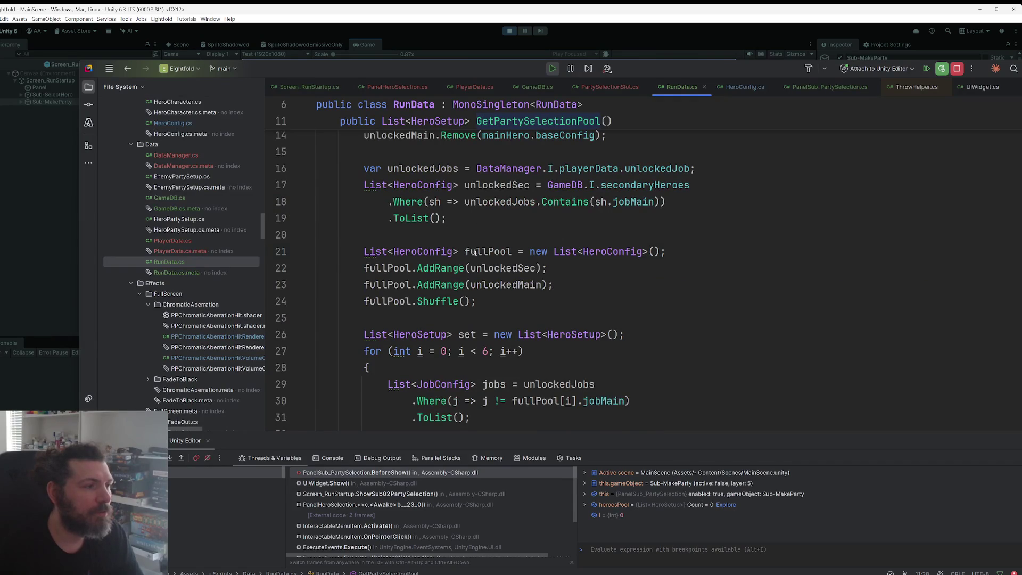
scroll(452, 385, down, 4)
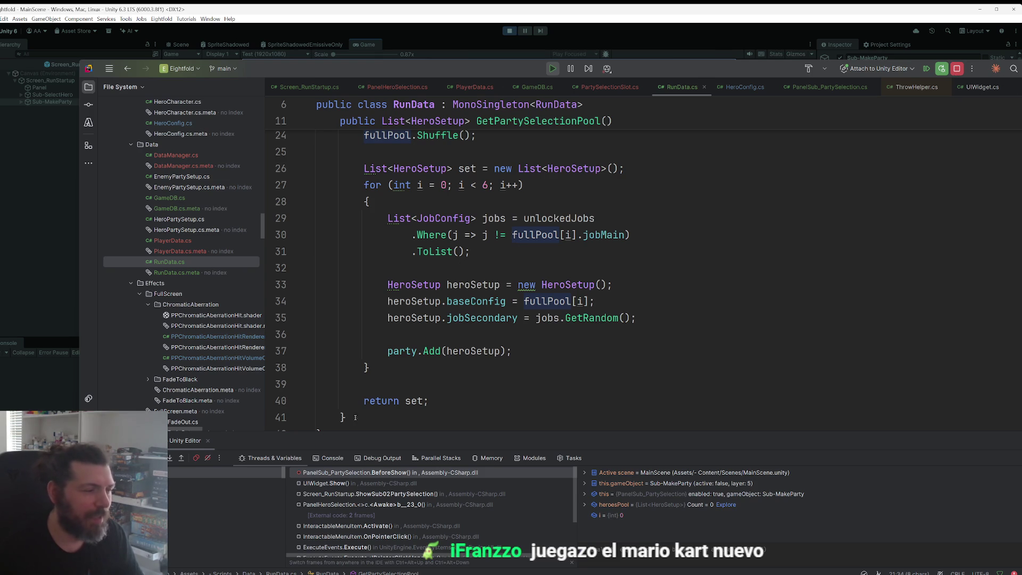
Step: Stop the paused playtest and debug session, returning to RunData.cs
click(509, 31)
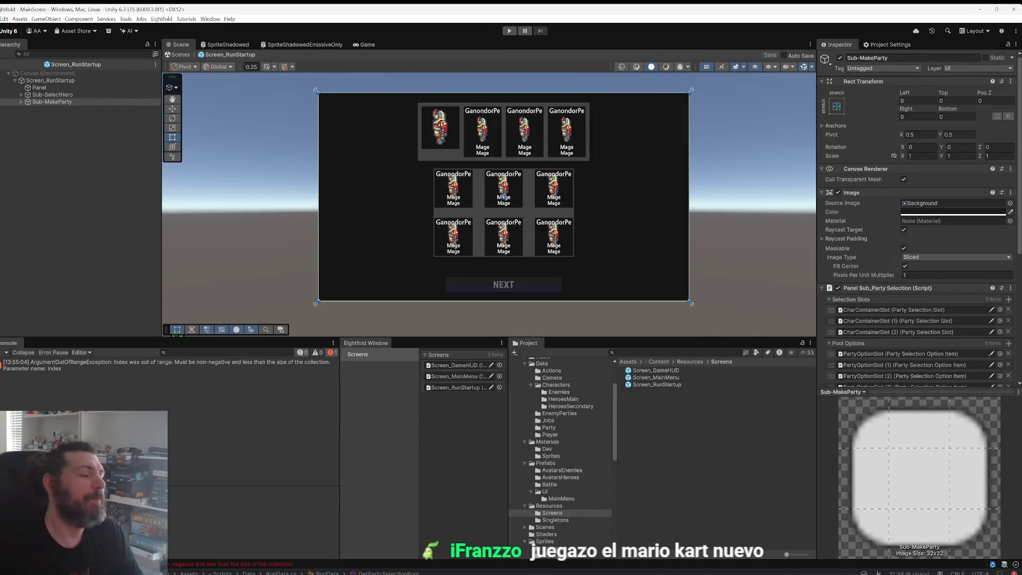
key(alt+Tab)
scroll(494, 350, up, 2)
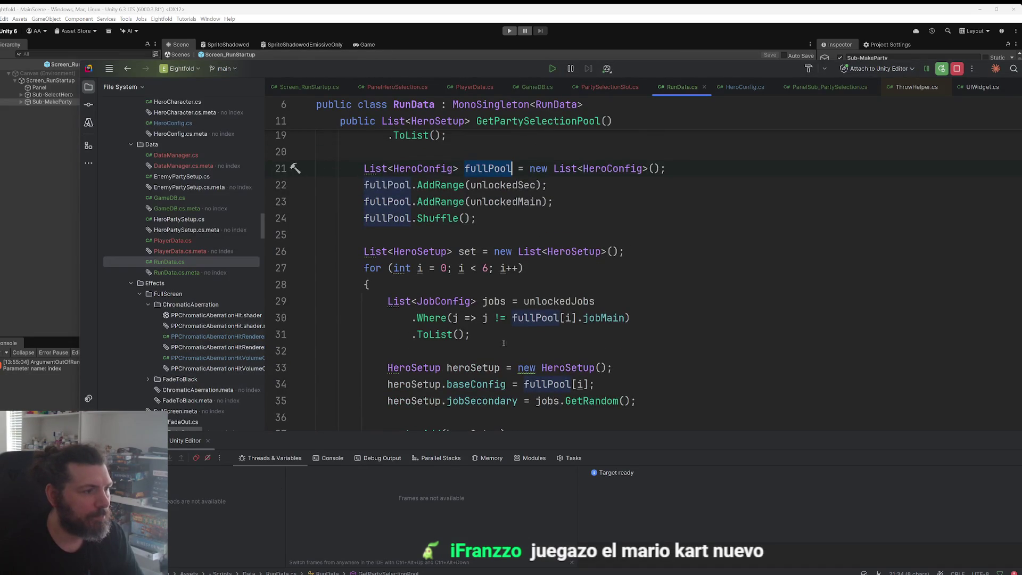
Step: Change party.Add(heroSetup) to set.Add(heroSetup) in the GetPartySelectionPool loop
scroll(503, 256, down, 2)
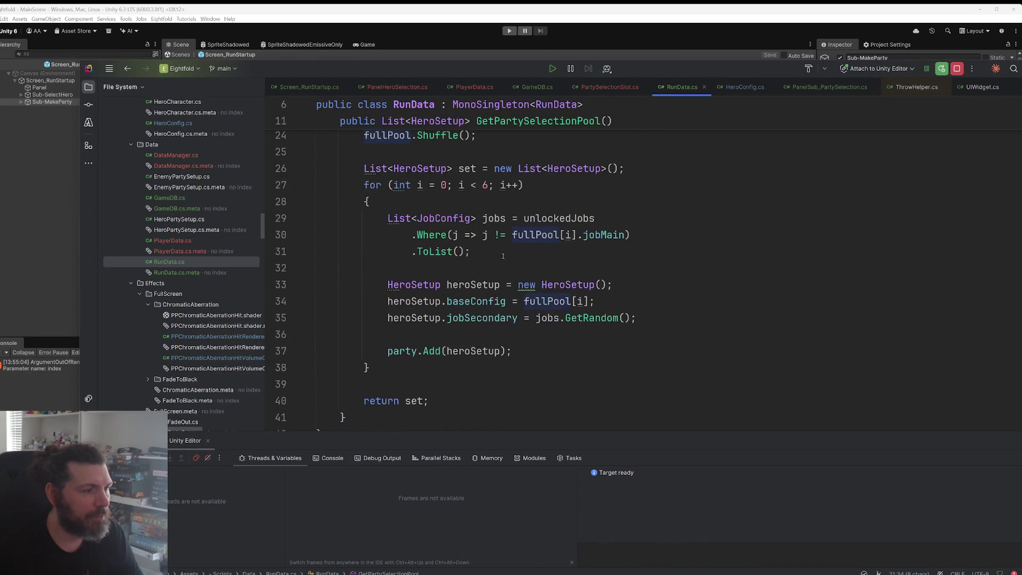
double_click(413, 402)
double_click(402, 351)
text(set)
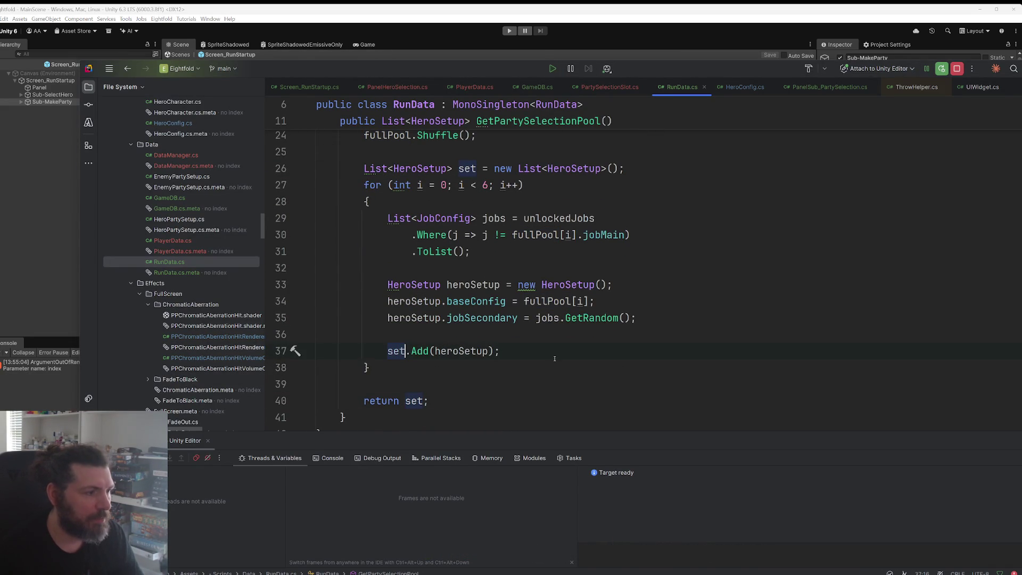
Step: Review the party field and RunData class name, then go to PanelSub_PartySelection.cs
scroll(579, 327, up, 4)
scroll(579, 327, up, 4)
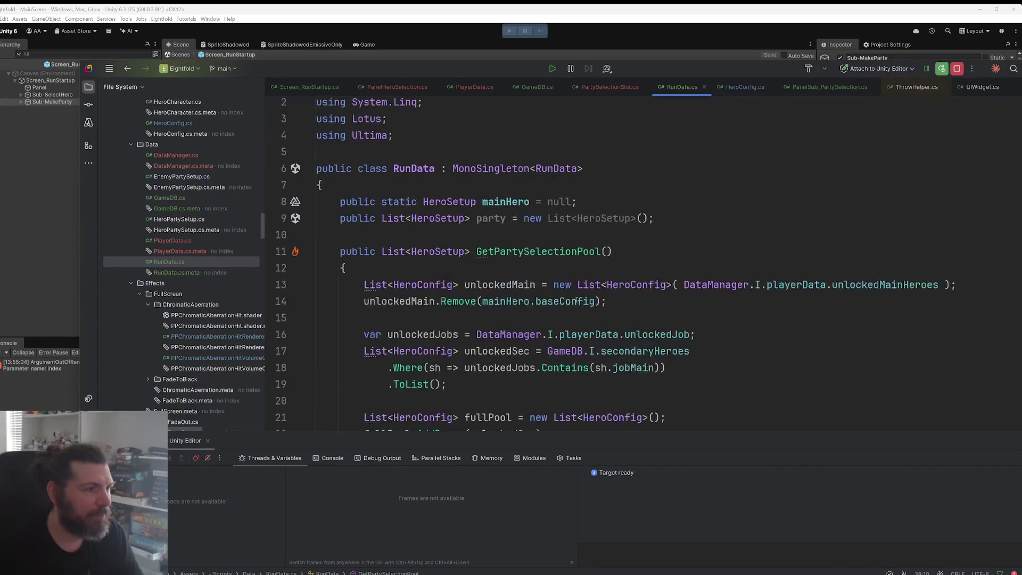
double_click(501, 219)
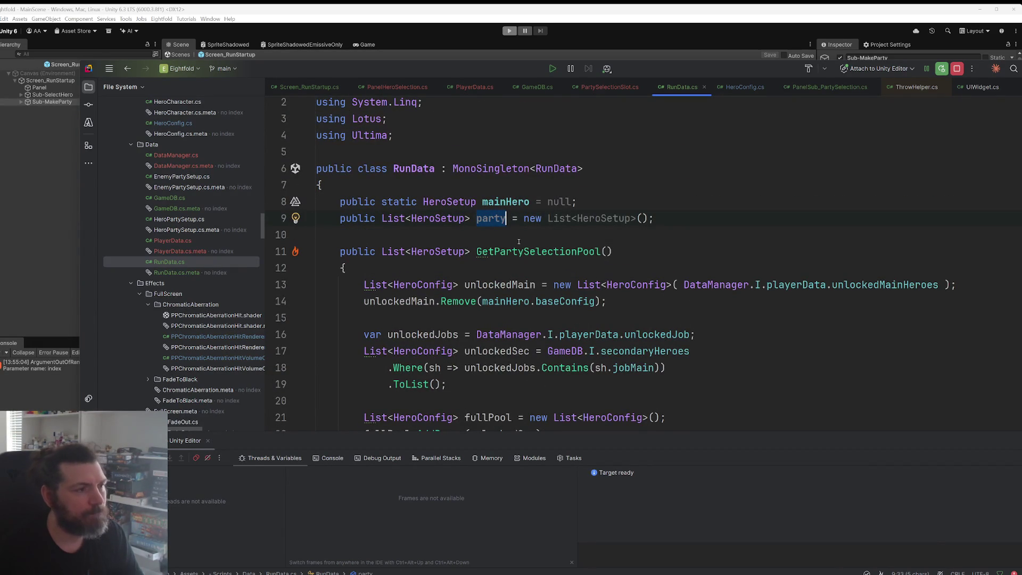
click(429, 168)
double_click(429, 168)
click(799, 88)
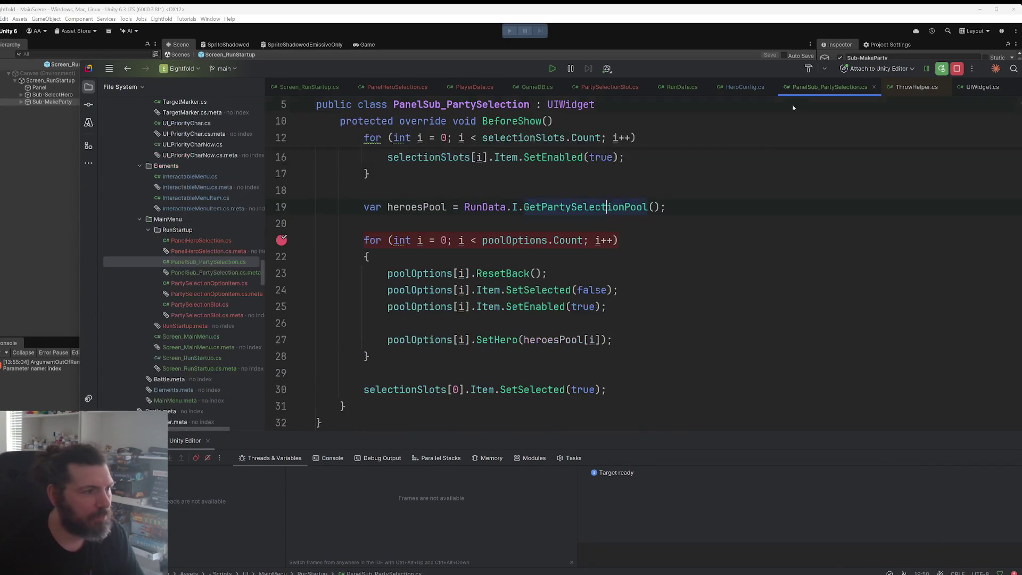
Step: Insert RunData.I.party.Clear(); as the first line of BeforeShow
scroll(571, 201, up, 4)
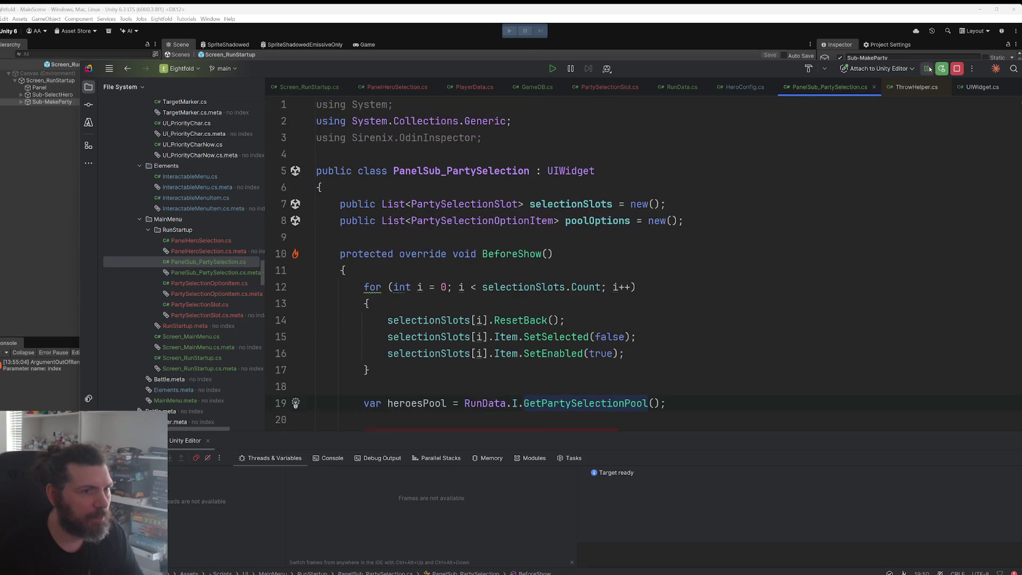
scroll(550, 288, down, 5)
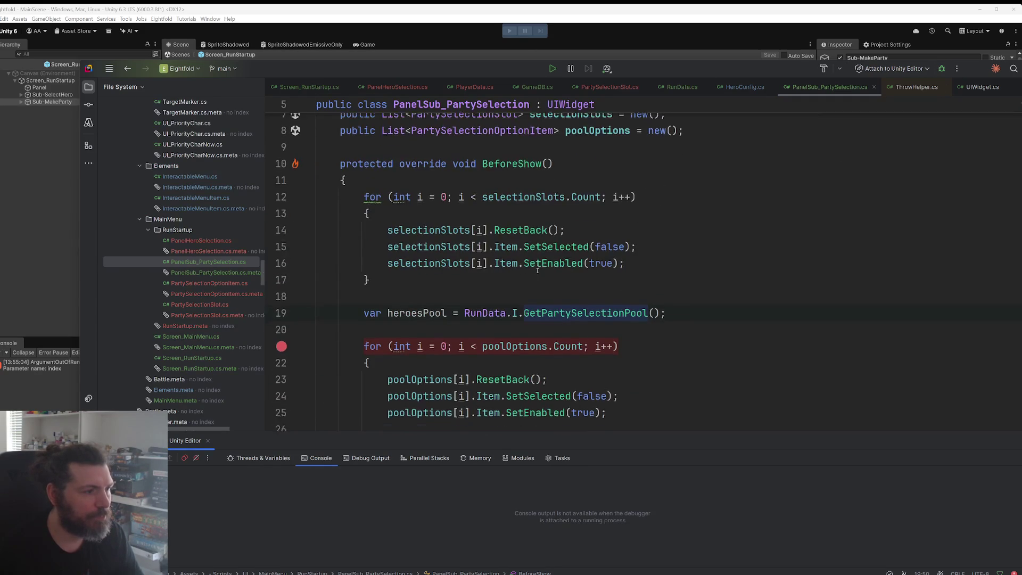
scroll(490, 313, up, 4)
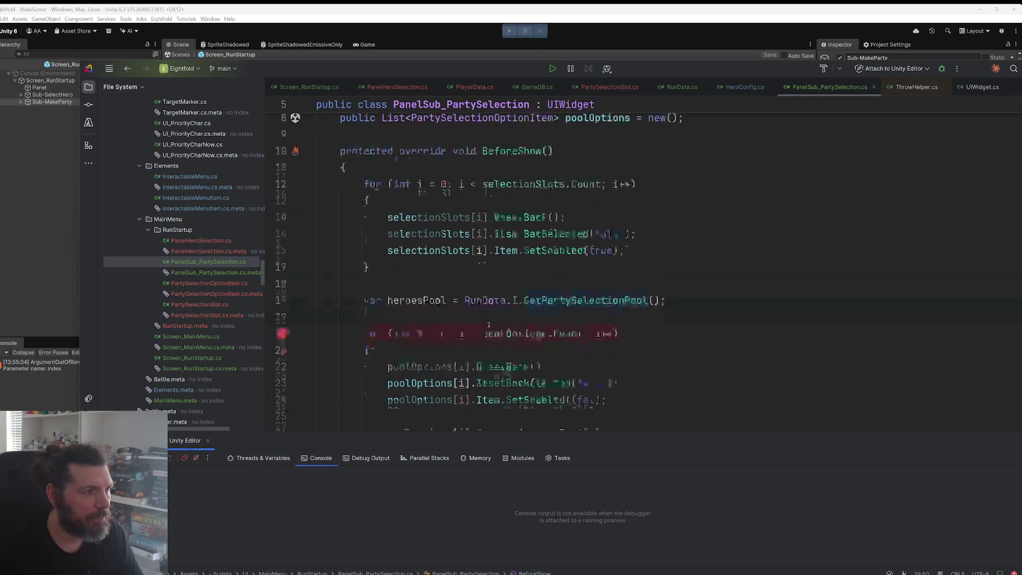
click(497, 190)
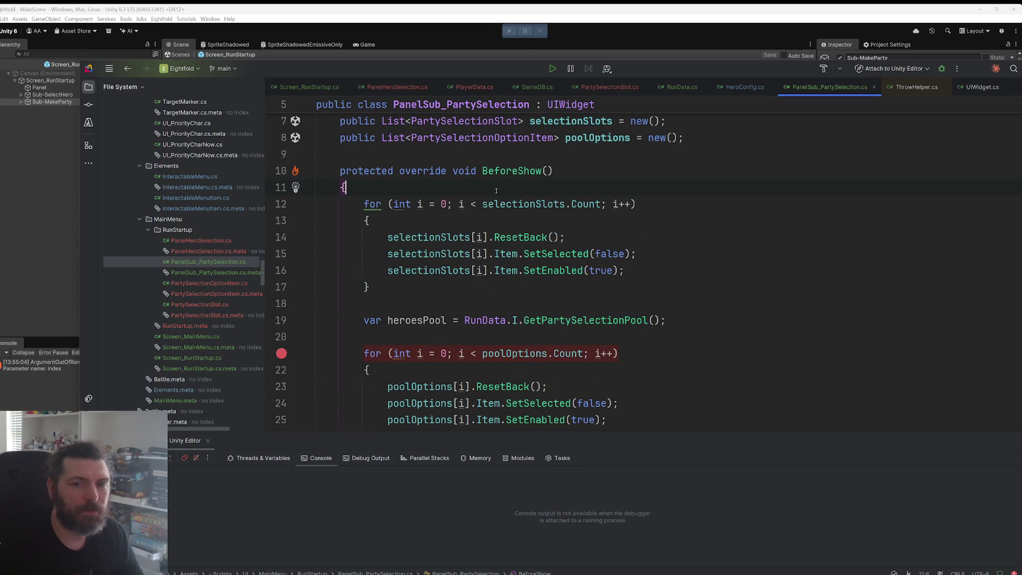
key(Return)
text(RunData.I.)
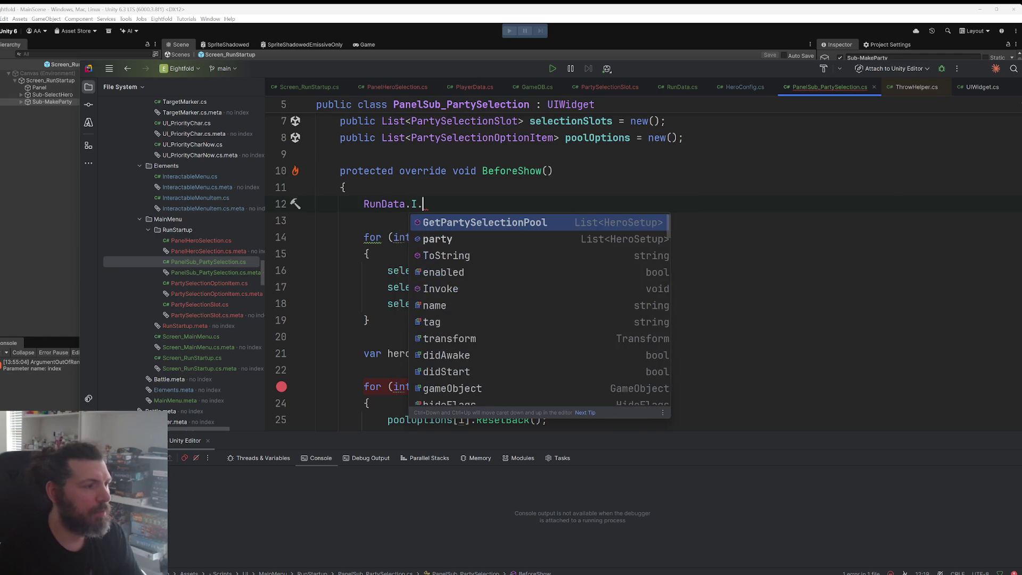
text(p)
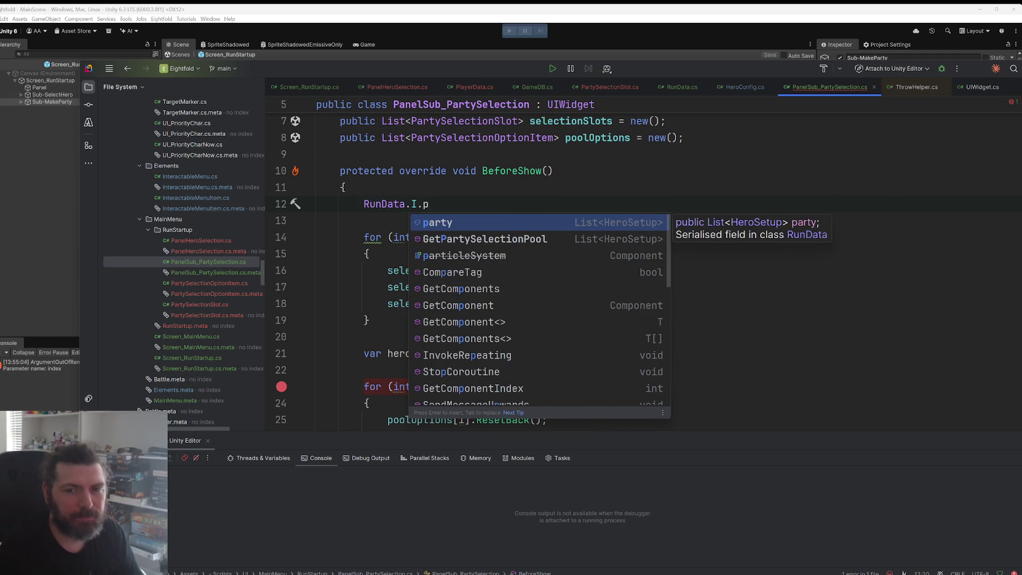
key(Return)
text(.Clear();)
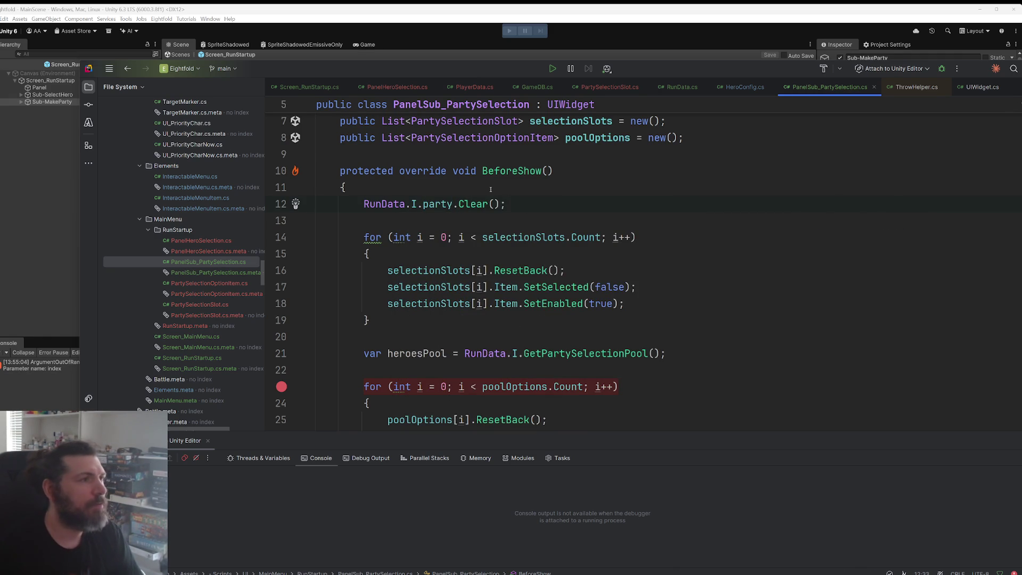
Step: Add a // --- divider comment below the party clear line
key(alt+Tab)
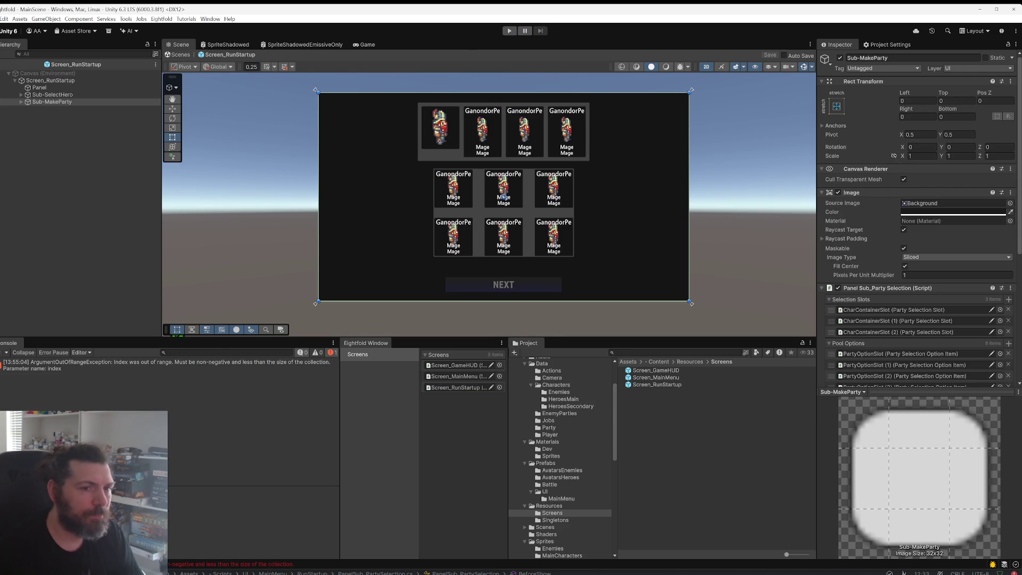
key(alt+Tab)
click(633, 220)
key(Return)
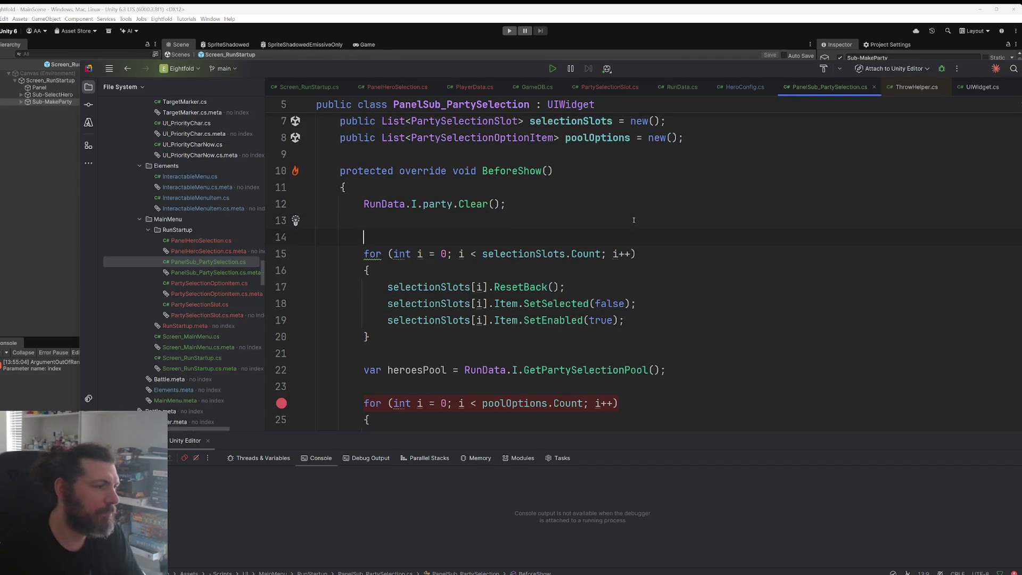
text(// -----)
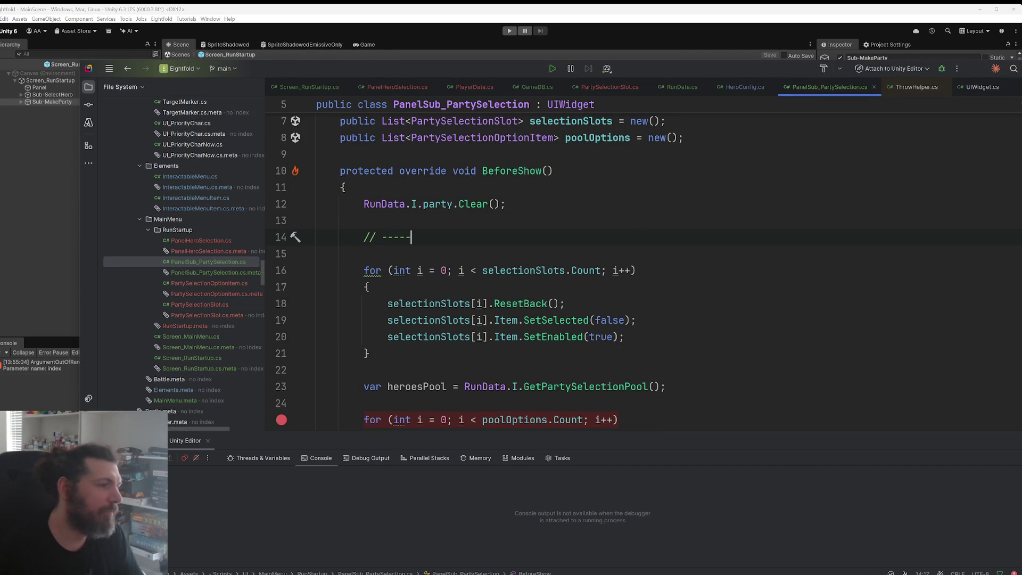
Step: Remove the breakpoint from the pool options loop and return to Unity
scroll(623, 283, down, 3)
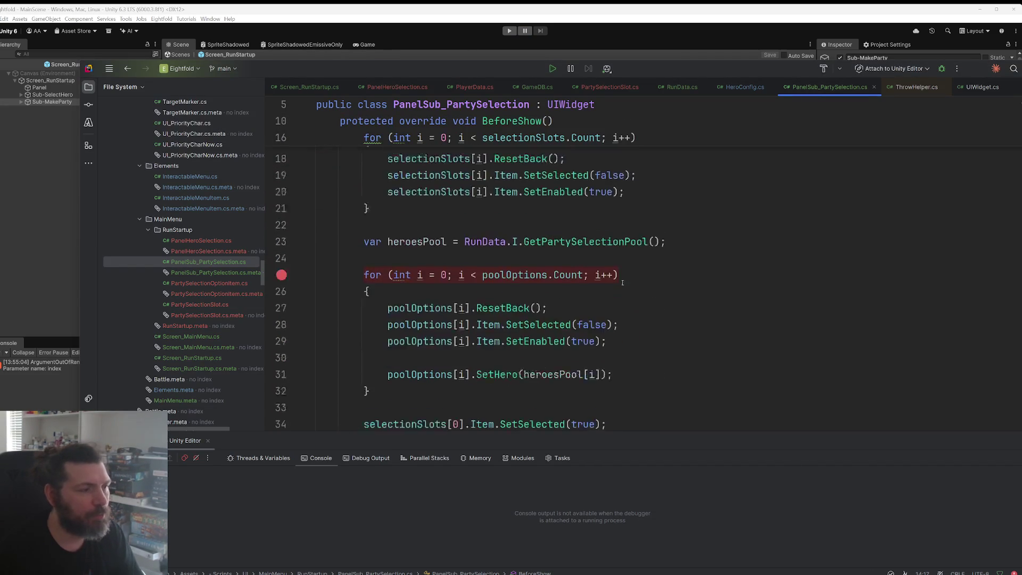
click(623, 282)
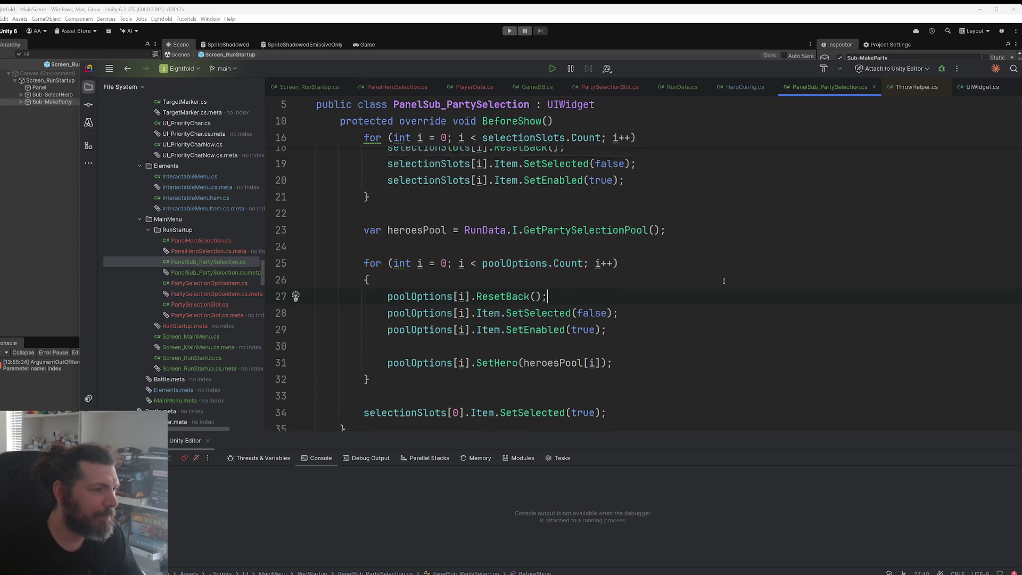
scroll(723, 281, up, 4)
key(alt+Tab)
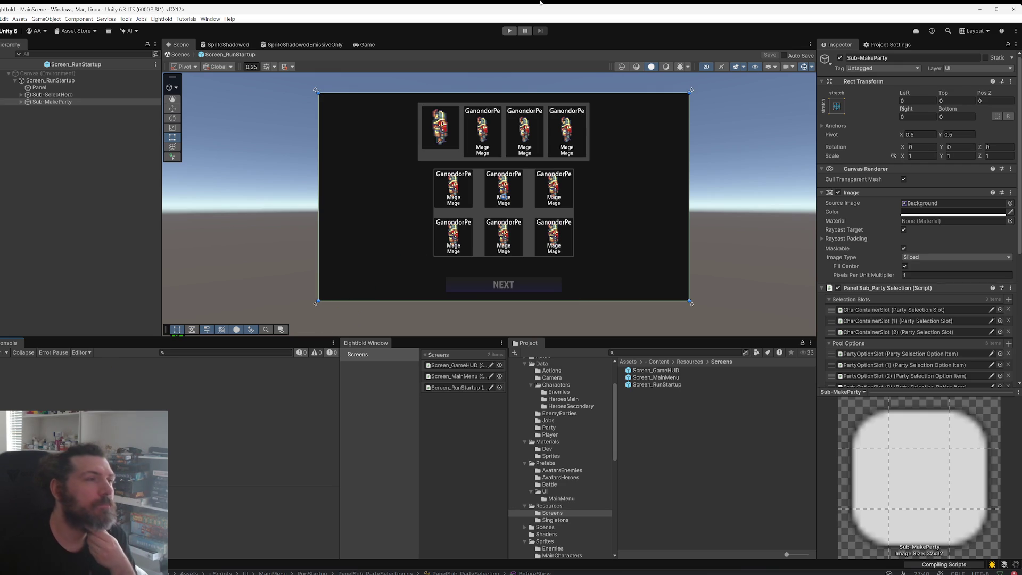
click(509, 31)
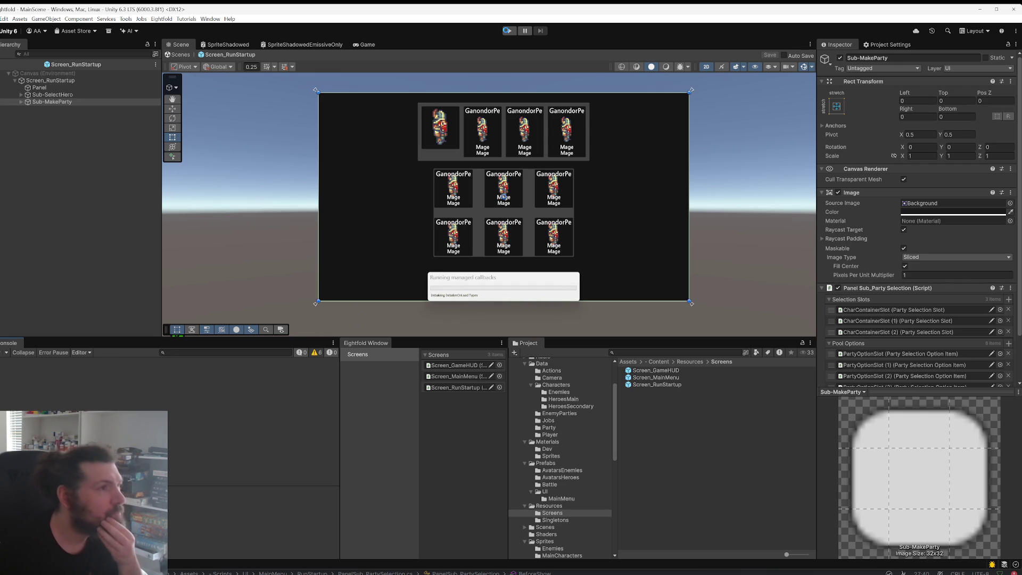
click(503, 28)
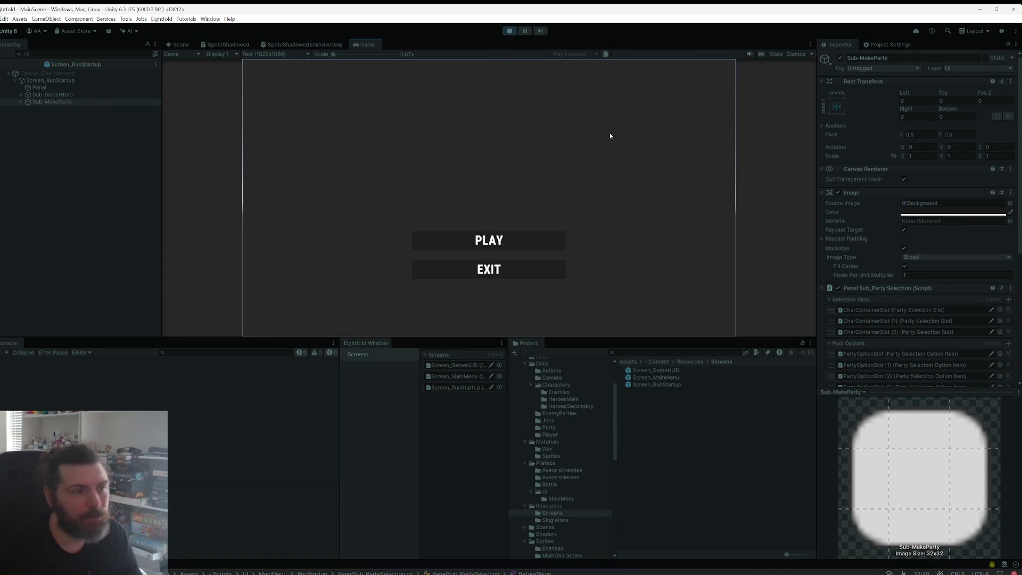
click(540, 245)
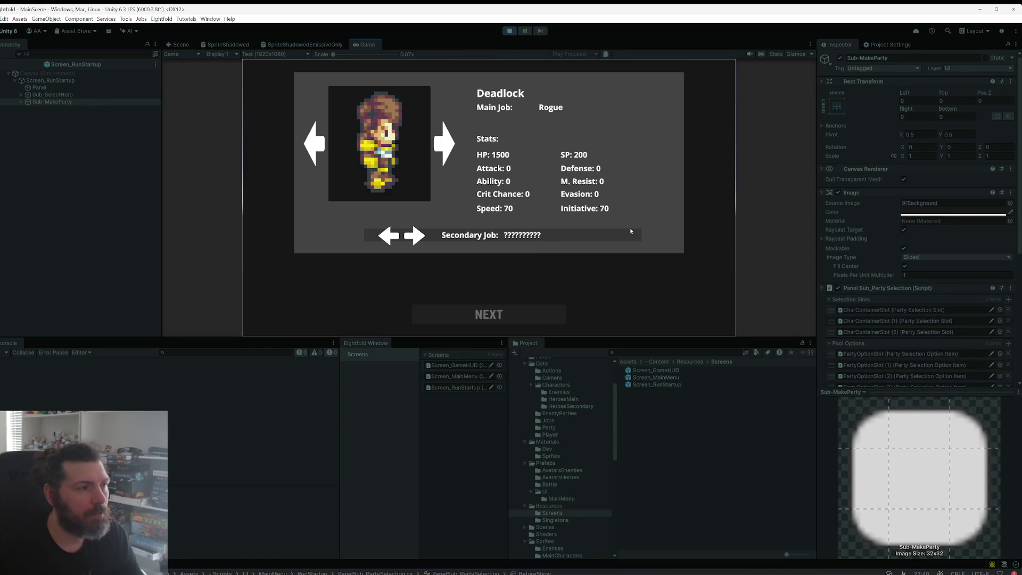
click(420, 234)
click(420, 235)
click(489, 318)
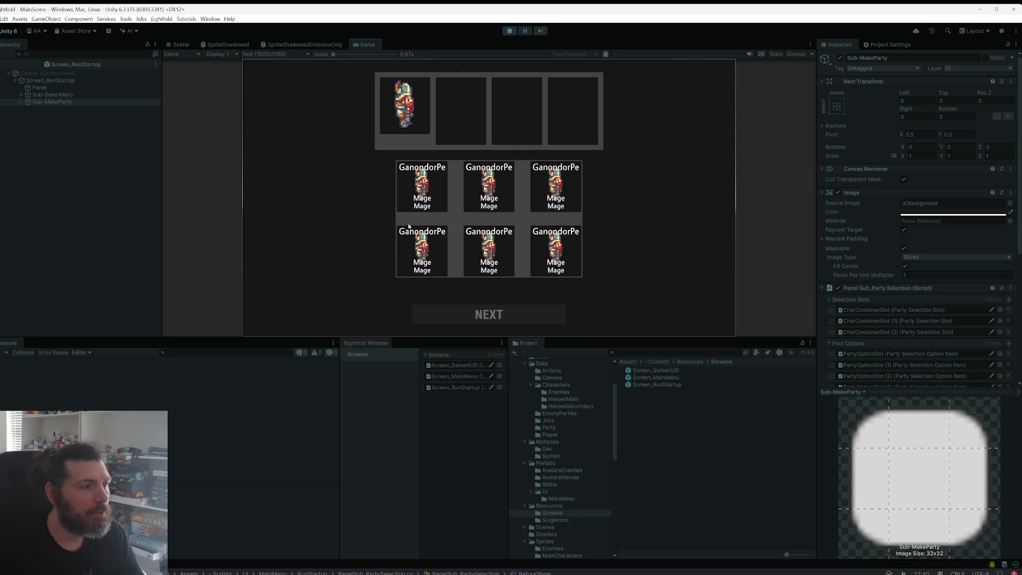
click(510, 31)
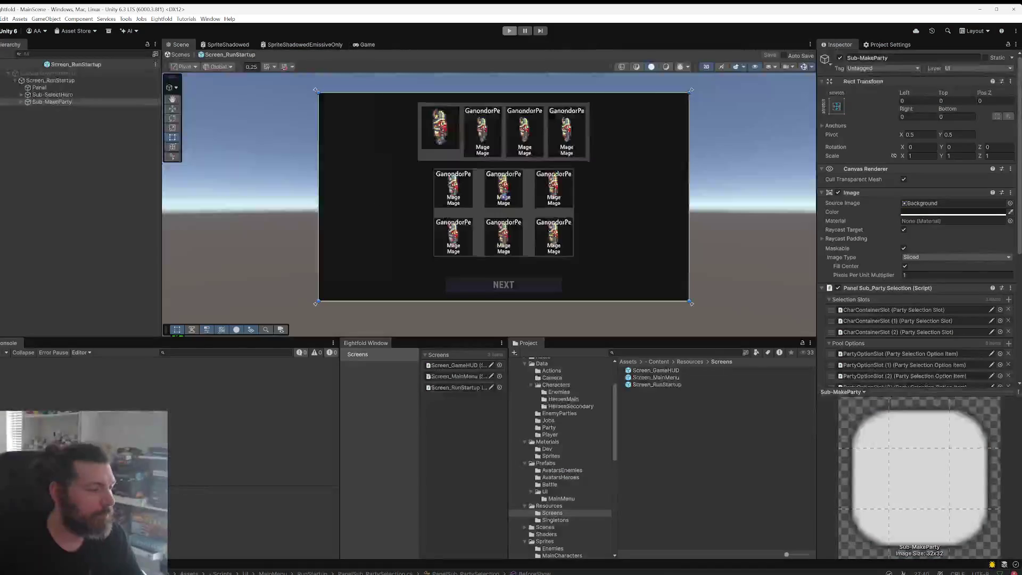
key(alt+Tab)
Step: Open a blank line after the _item field in PartySelectionOptionItem for new fields
scroll(541, 276, down, 2)
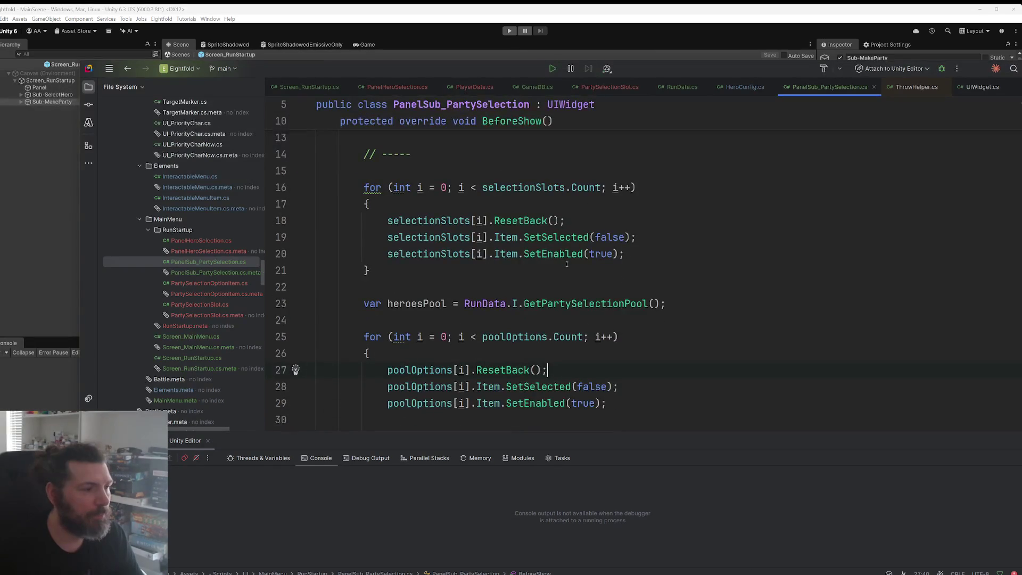
scroll(575, 261, down, 4)
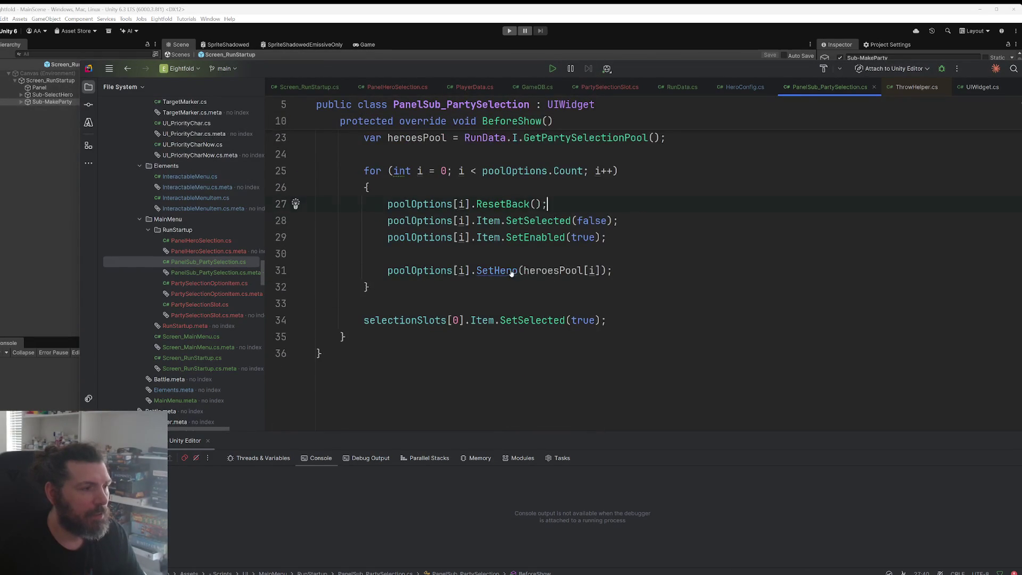
ctrl+click(500, 273)
scroll(604, 262, up, 2)
click(499, 158)
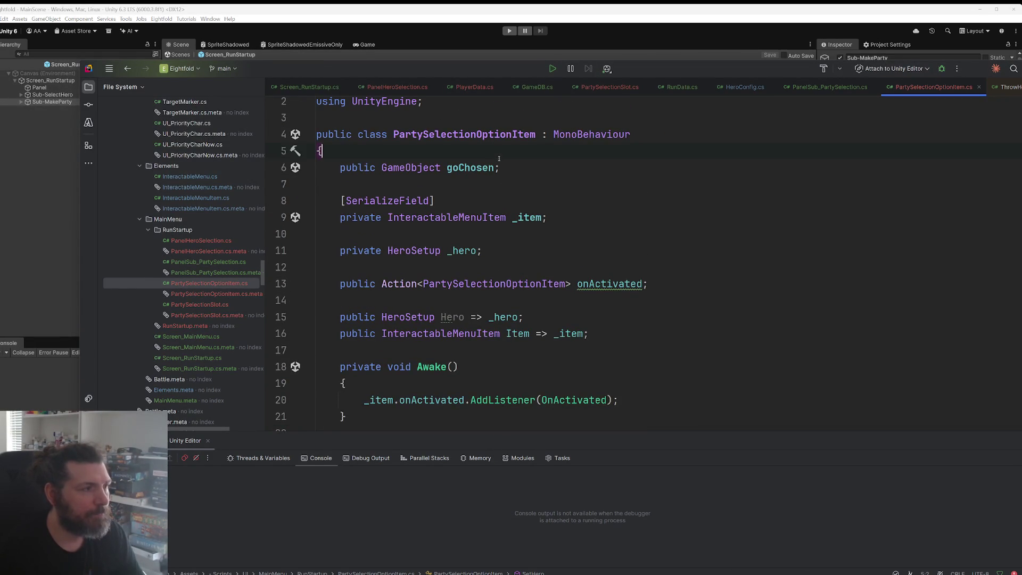
key(Down)
key(Down)
key(Down)
key(Down)
key(Return)
key(Return)
key(Up)
text(public)
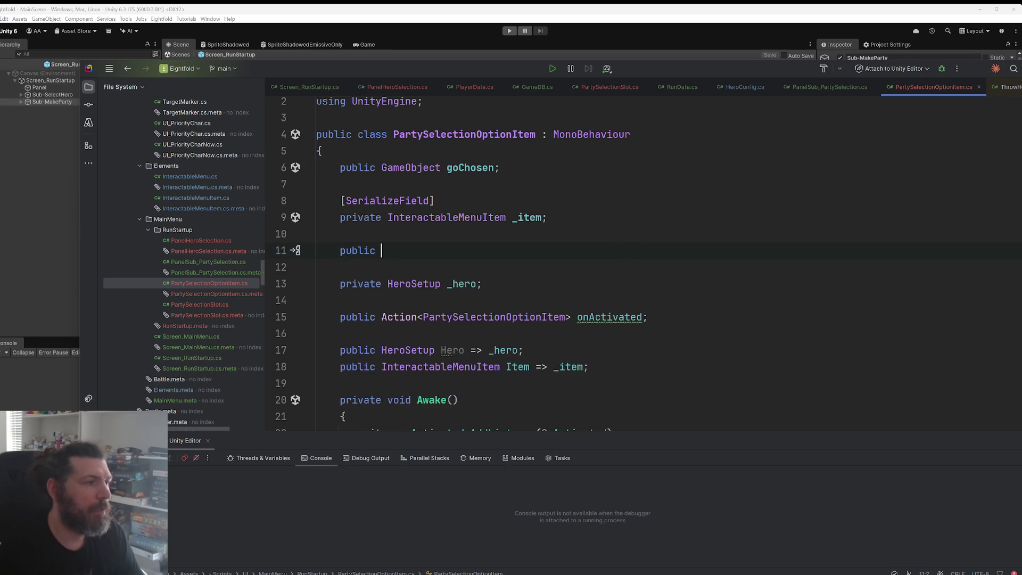
key(ctrl+x)
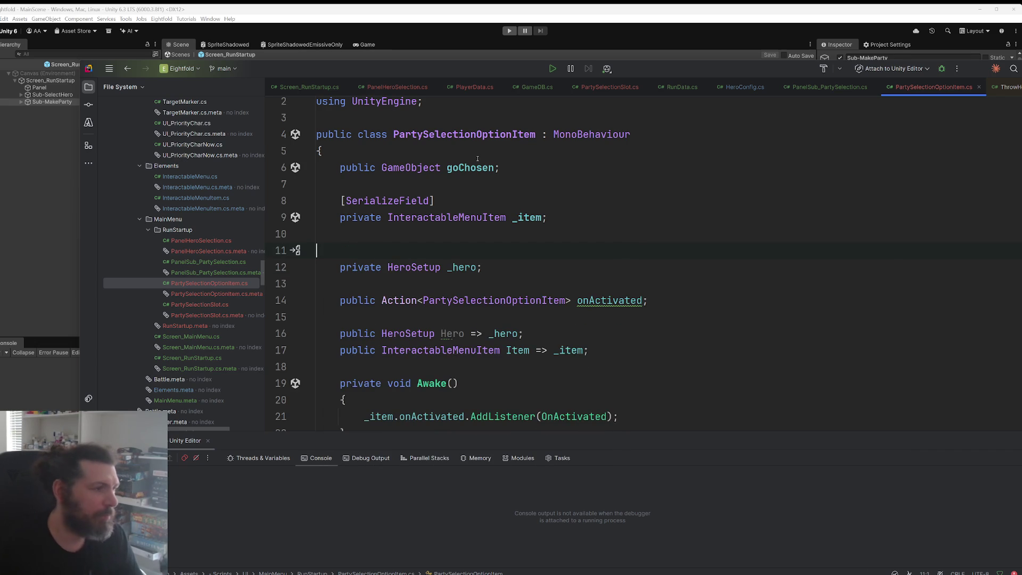
Step: Add a [SerializeField] private Image _imgPortrait field, importing UnityEngine.UI
drag(440, 202, 338, 203)
click(391, 234)
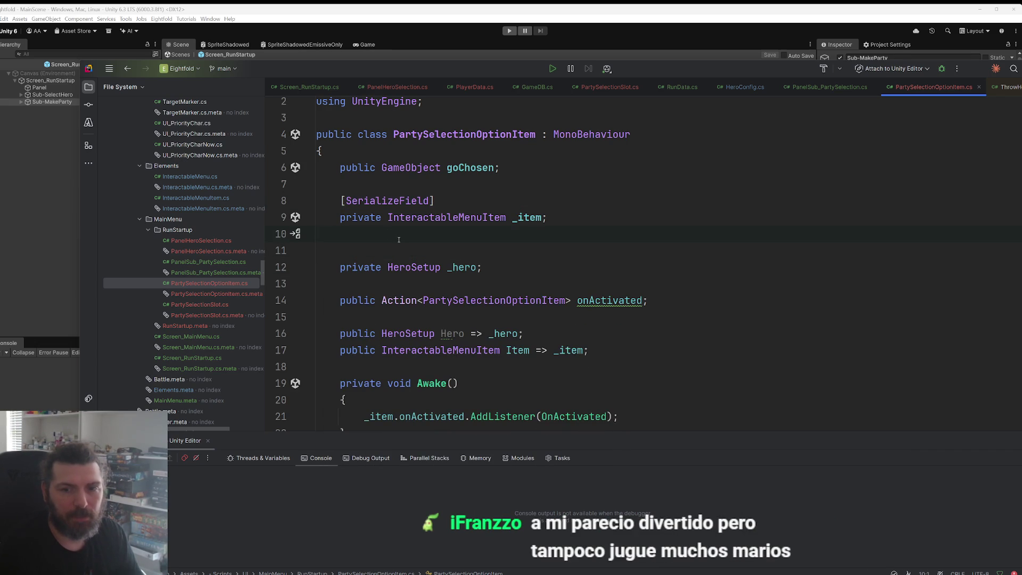
key(Return)
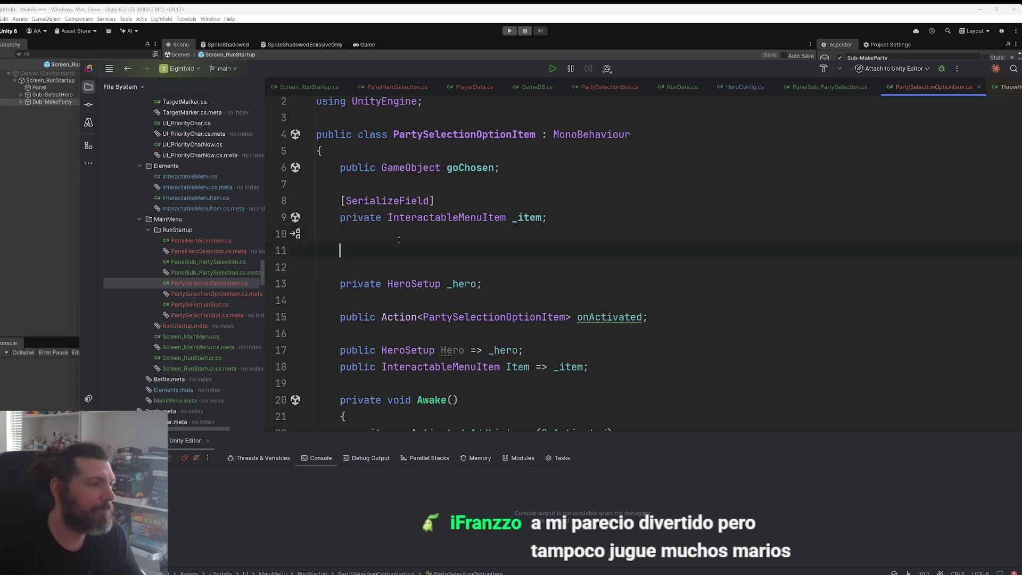
key(ctrl+v)
key(Return)
text(private)
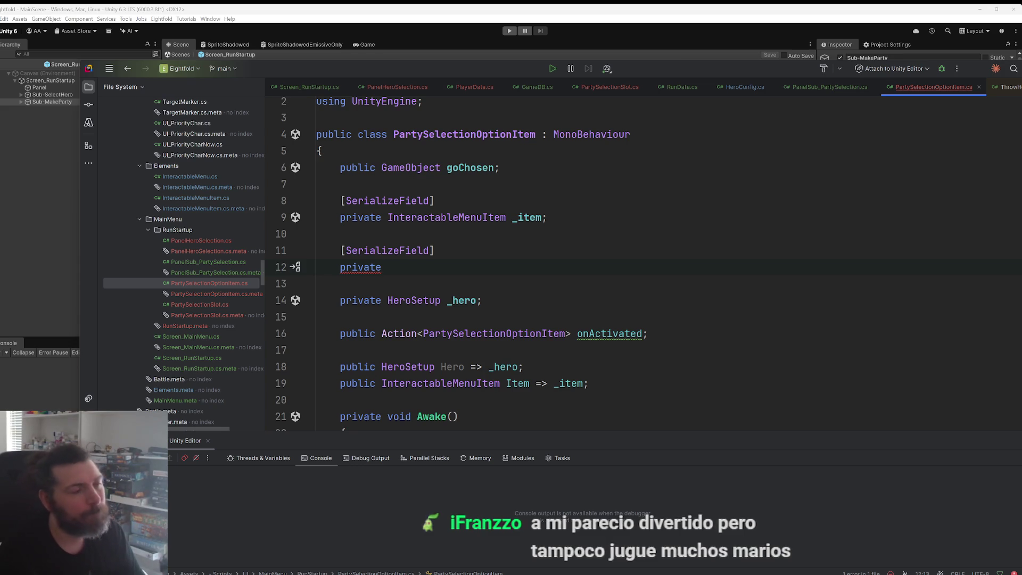
text(Im)
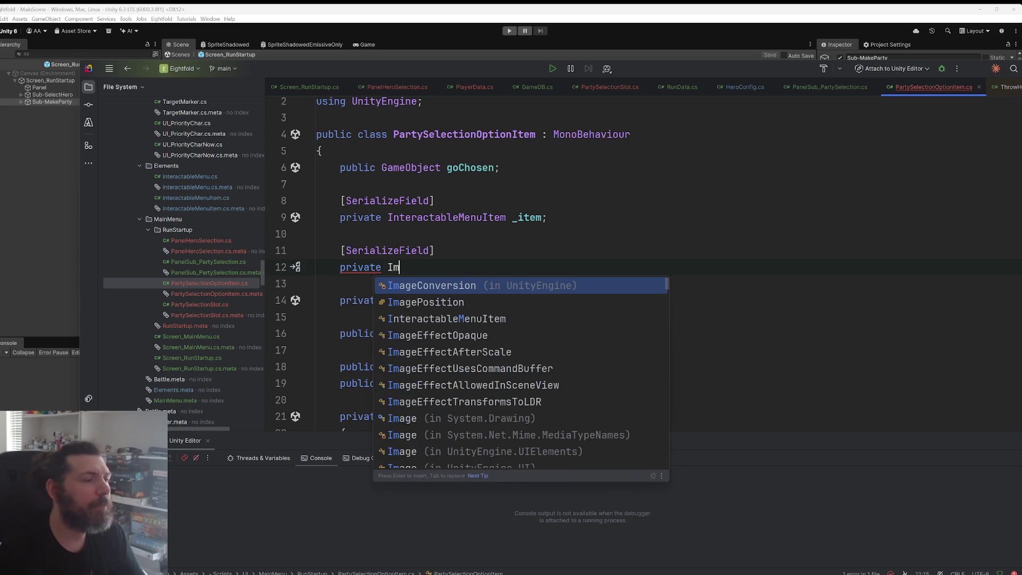
text(age)
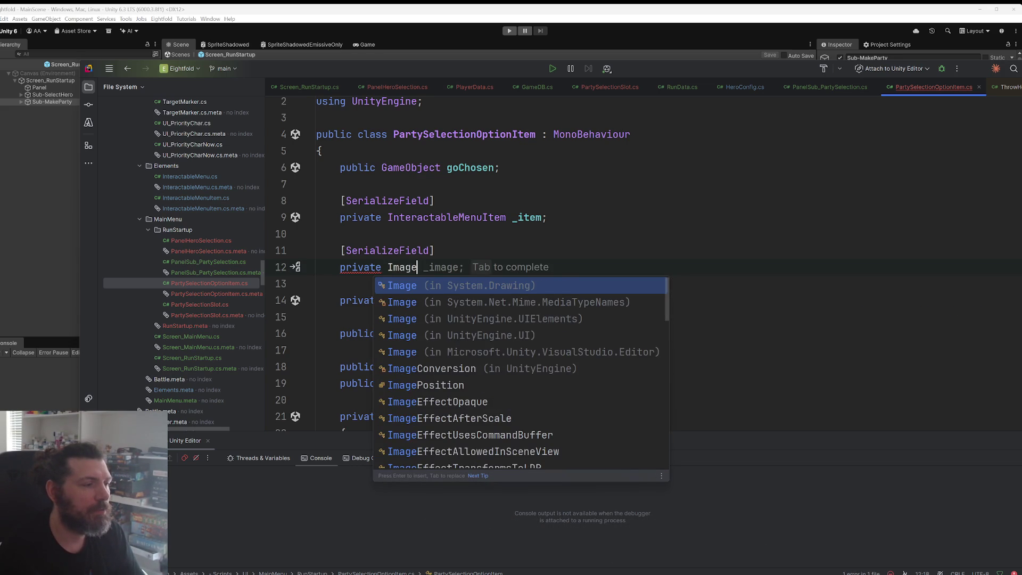
key(Down)
key(Down)
key(Down)
key(Return)
text(_)
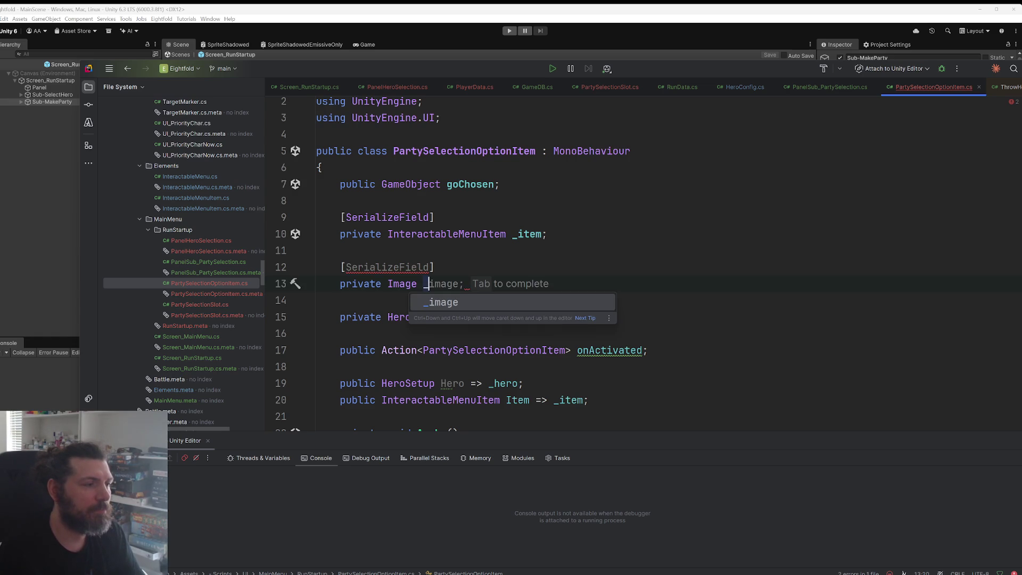
text(imgP)
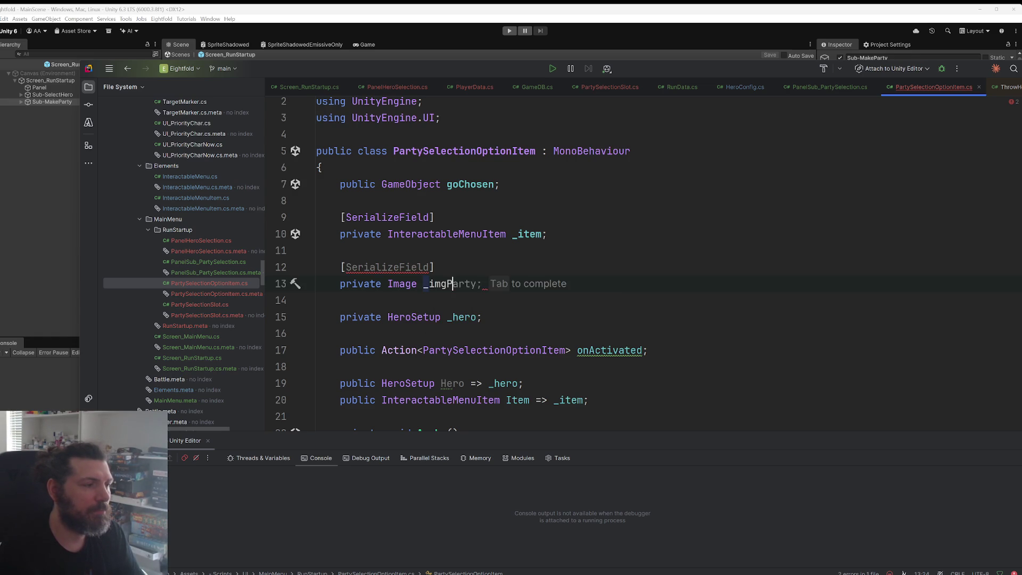
text(ortrait)
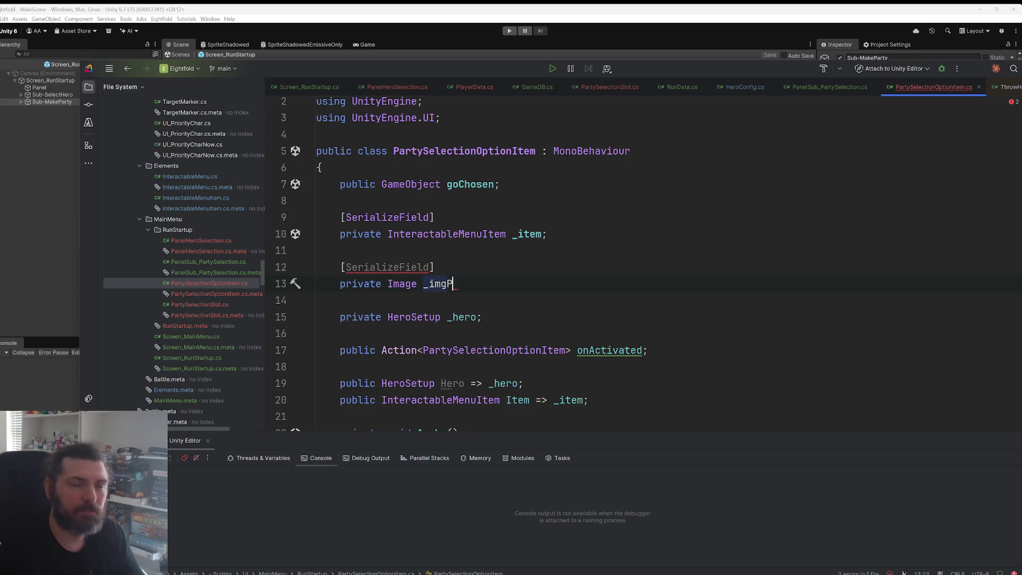
text(;)
Step: Duplicate it as a serialized TextMeshProUGUI _txtName field, adding the TMPro import
scroll(480, 240, down, 2)
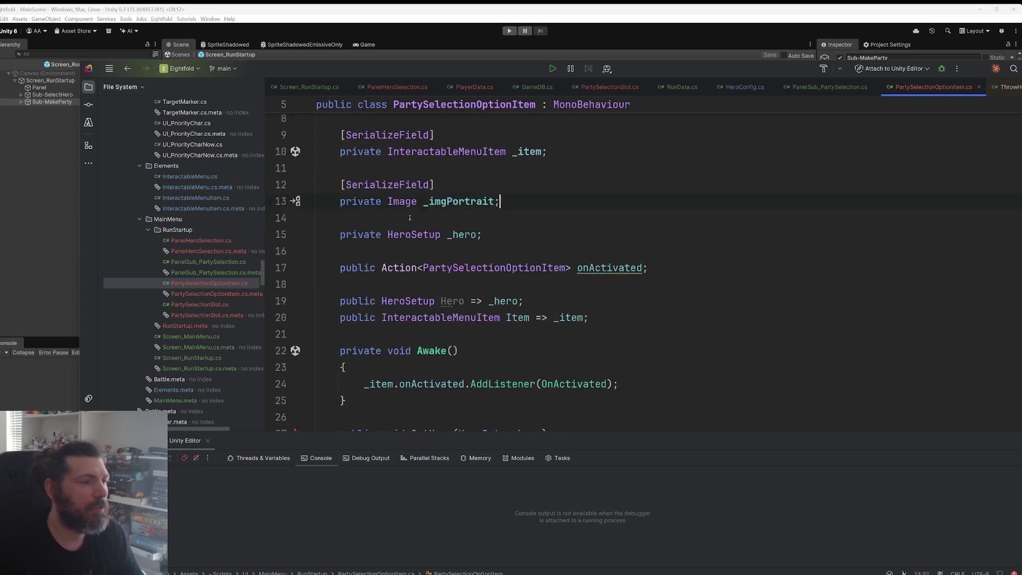
drag(501, 200, 327, 200)
scroll(330, 197, up, 2)
click(506, 284)
key(ctrl+v)
key(ctrl+Left)
key(ctrl+Left)
key(Left)
key(ctrl+shift+Left)
text(TEr)
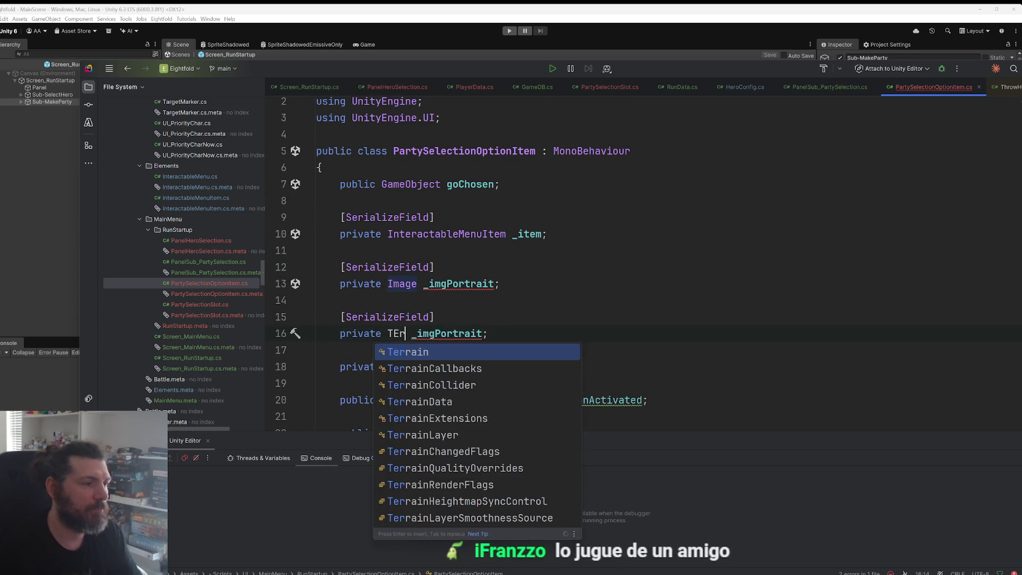
key(BackSpace)
key(BackSpace)
text(extmeshp)
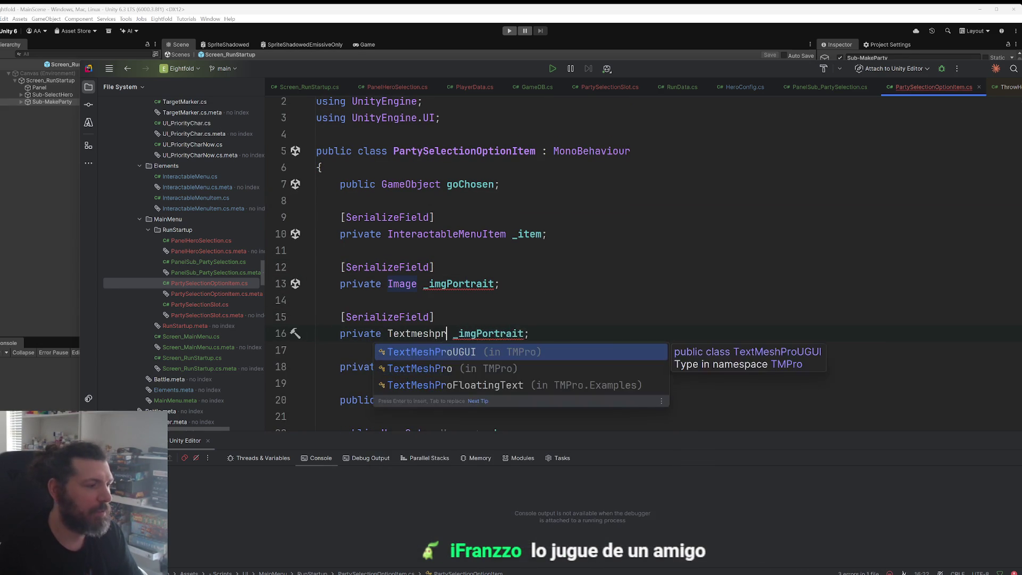
key(Return)
key(ctrl+shift+Right)
text(txt)
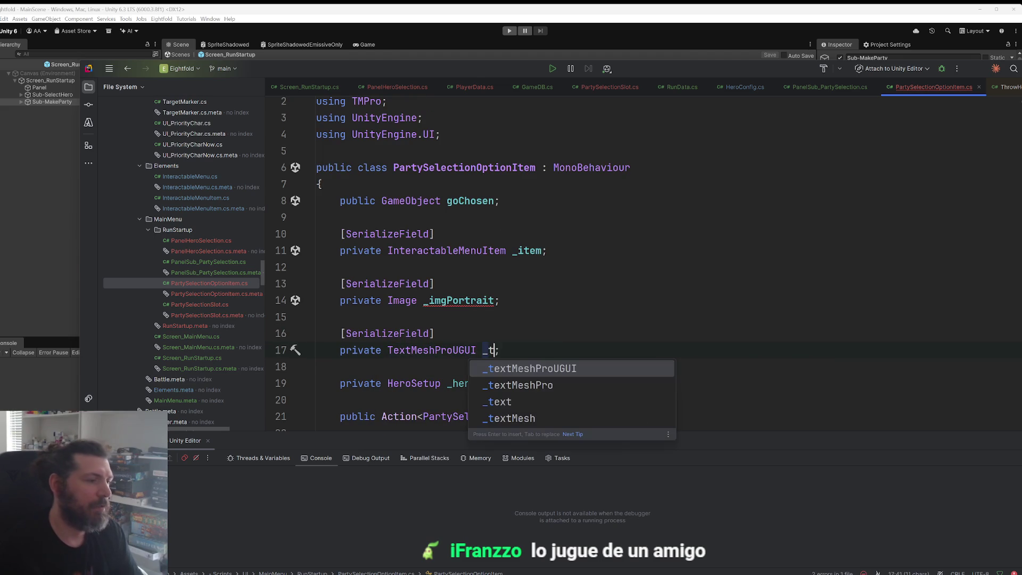
key(Escape)
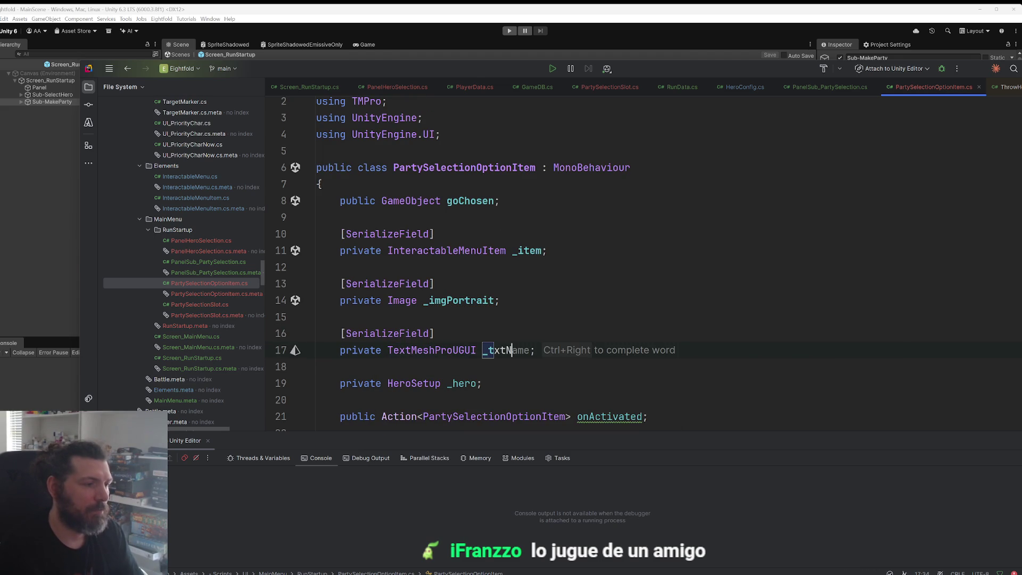
Step: Copy the _txtName declaration into a new _txtJob1 field
key(ctrl+Right)
key(shift+Up)
key(shift+Home)
key(Escape)
key(Down)
key(Down)
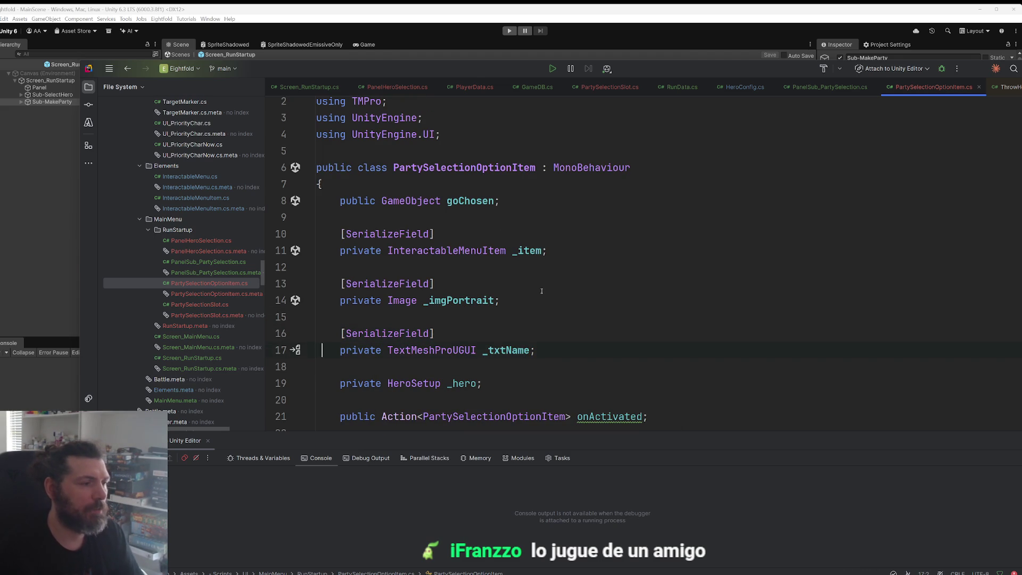
key(Return)
key(ctrl+v)
scroll(541, 290, down, 3)
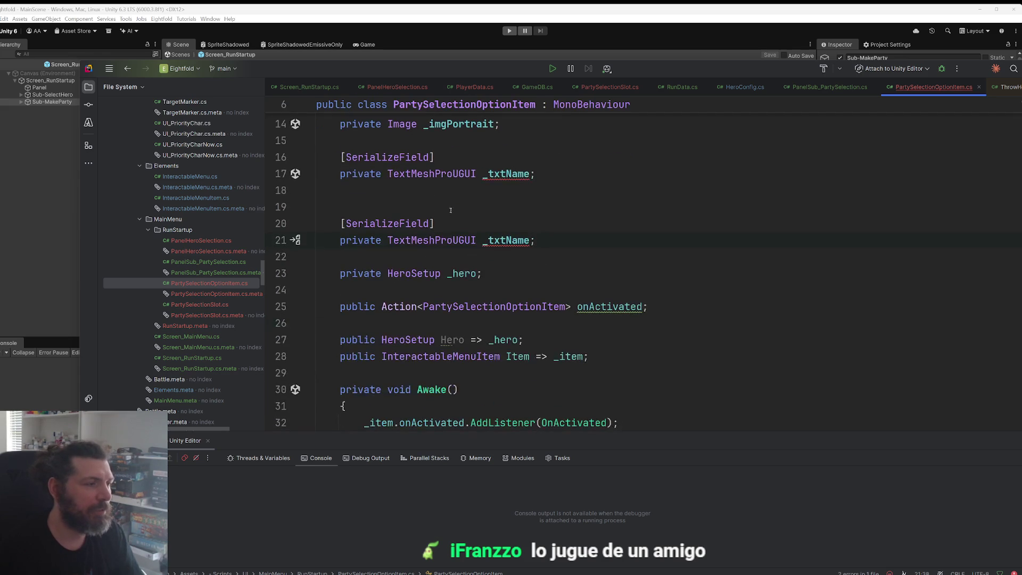
click(461, 190)
key(Delete)
double_click(499, 224)
text(_txt)
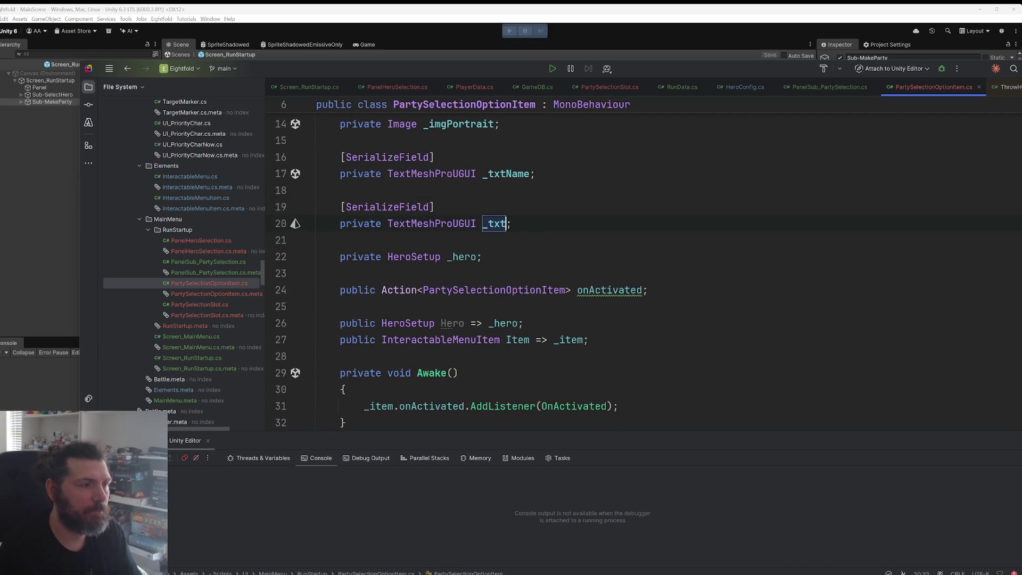
text(Job)
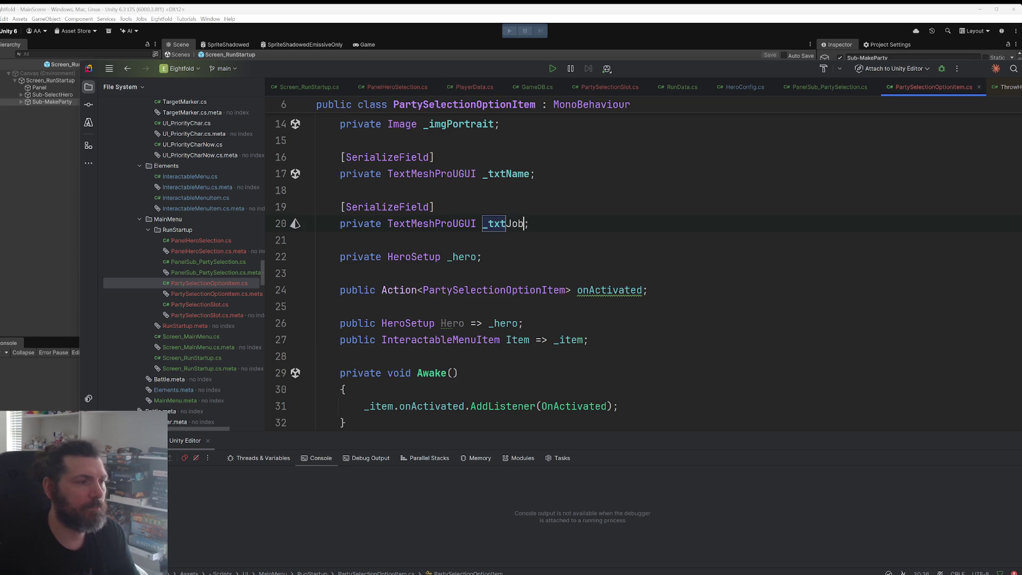
text(1)
Step: Copy _txtJob1 into a new serialized _txtJob2 field
drag(536, 224, 345, 206)
key(ctrl+c)
click(555, 227)
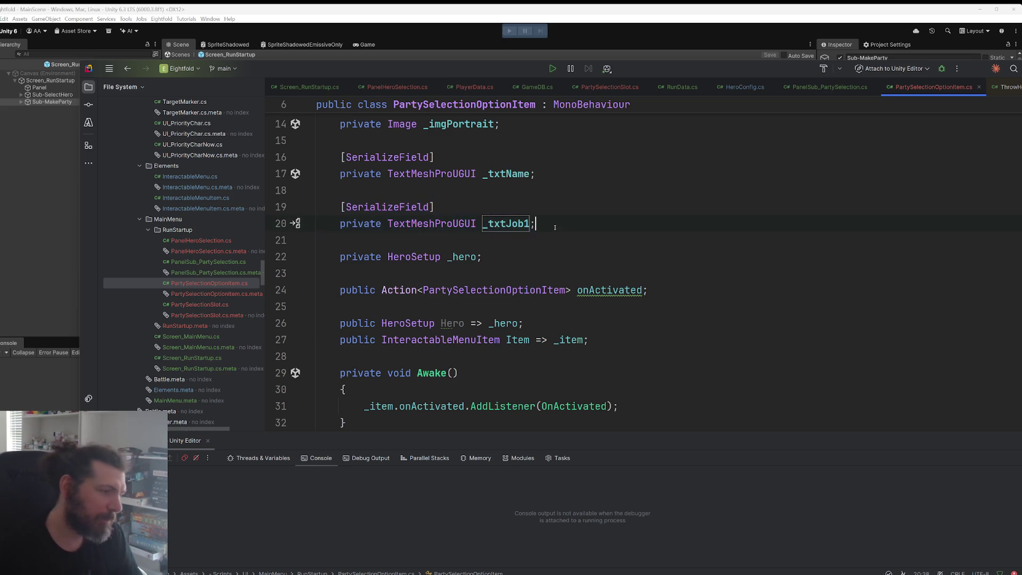
key(Return)
key(Return)
key(ctrl+v)
key(Left)
key(BackSpace)
text(2)
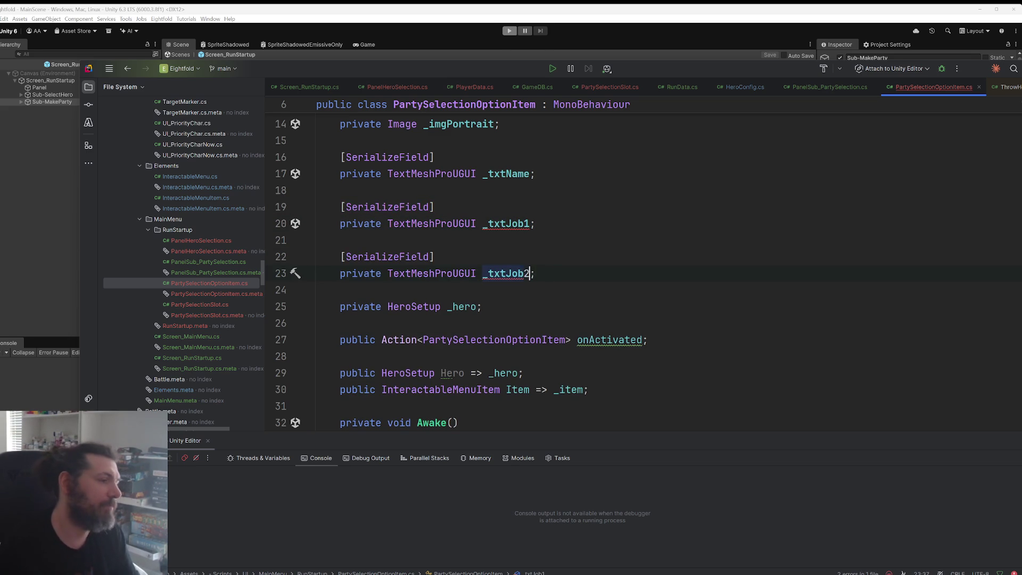
key(Down)
key(Up)
key(Up)
key(Up)
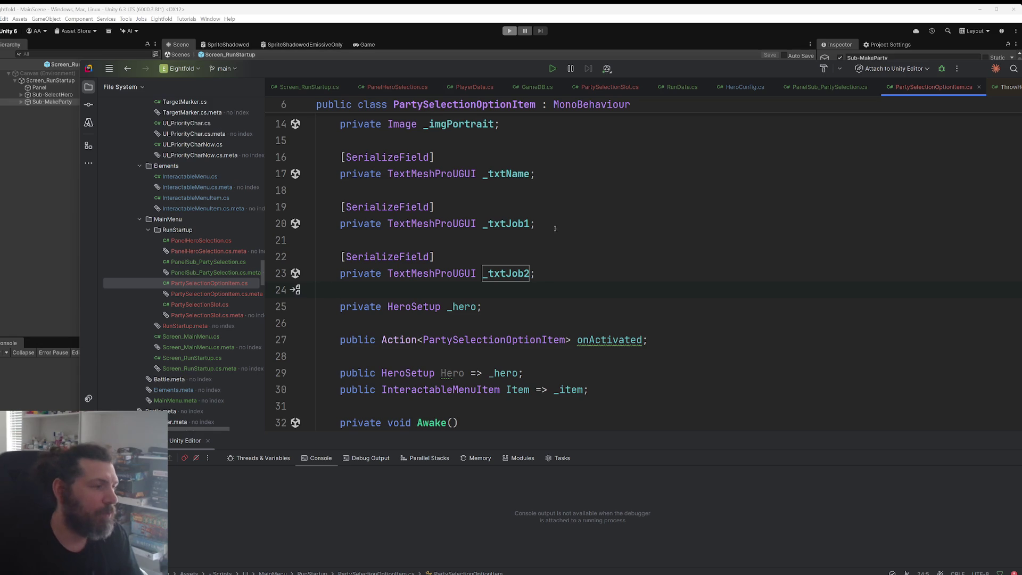
click(524, 224)
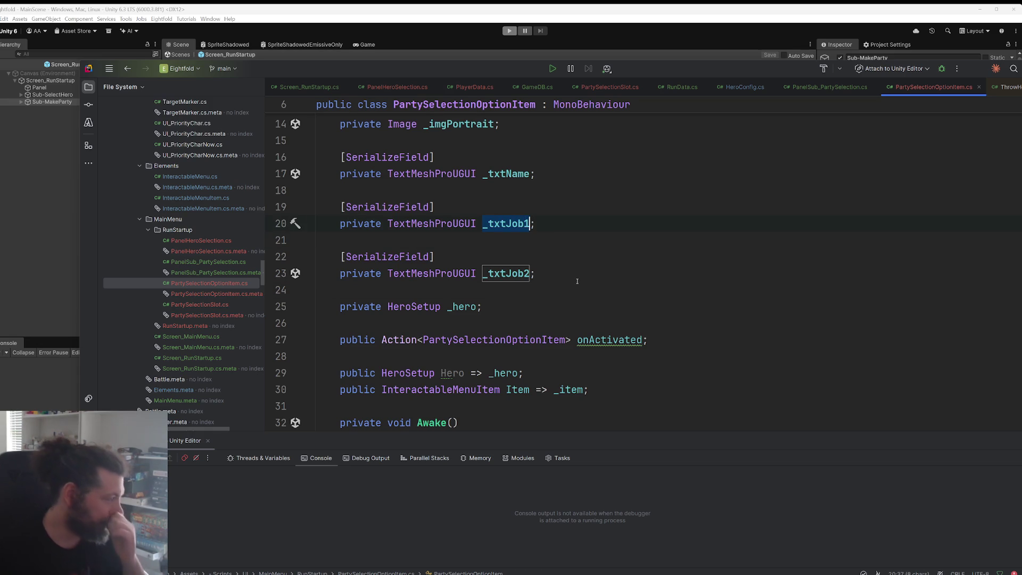
key(Down)
key(Down)
key(Down)
click(569, 296)
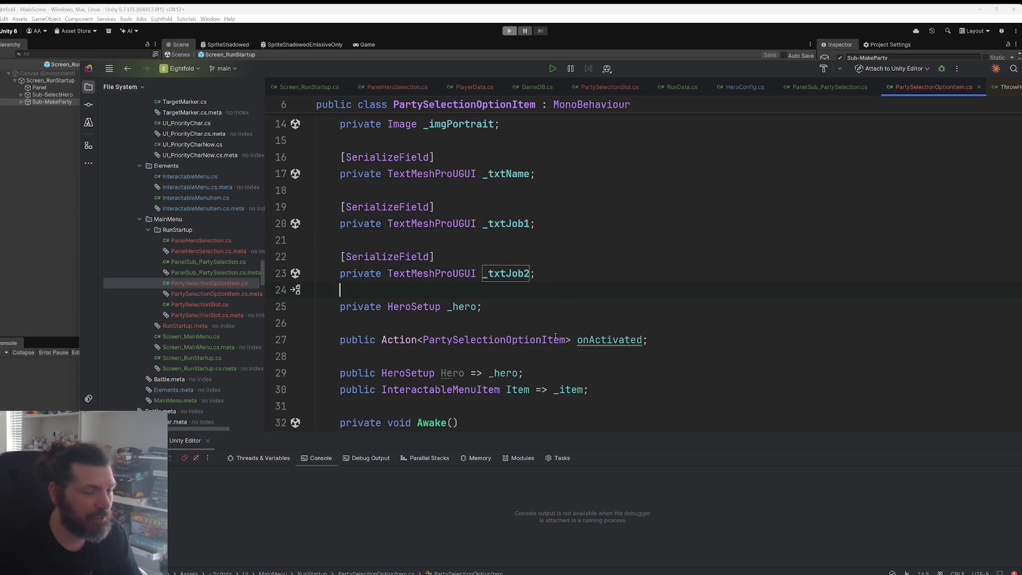
scroll(539, 337, down, 4)
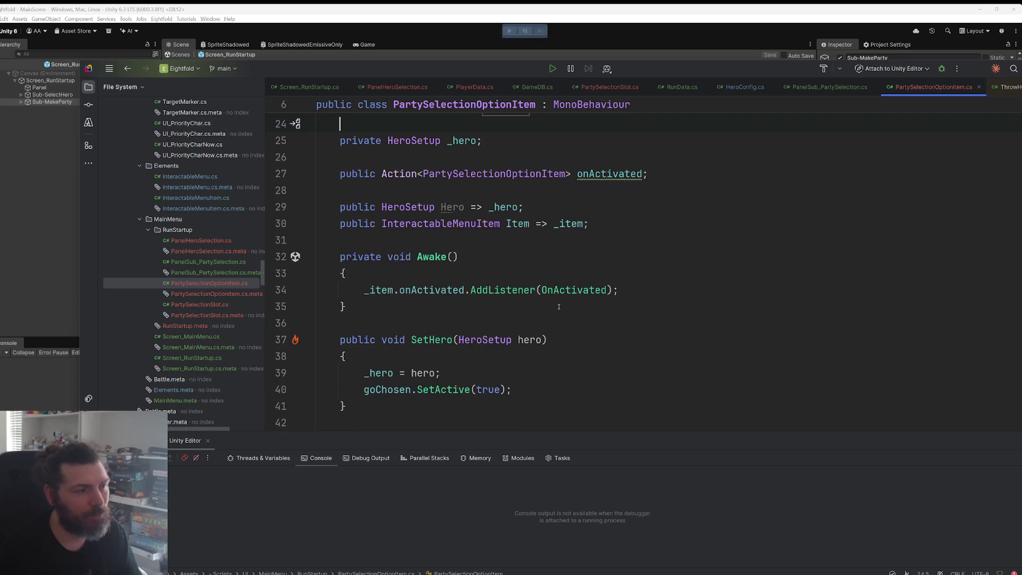
scroll(566, 304, up, 6)
scroll(566, 304, down, 3)
drag(603, 307, 317, 290)
click(624, 305)
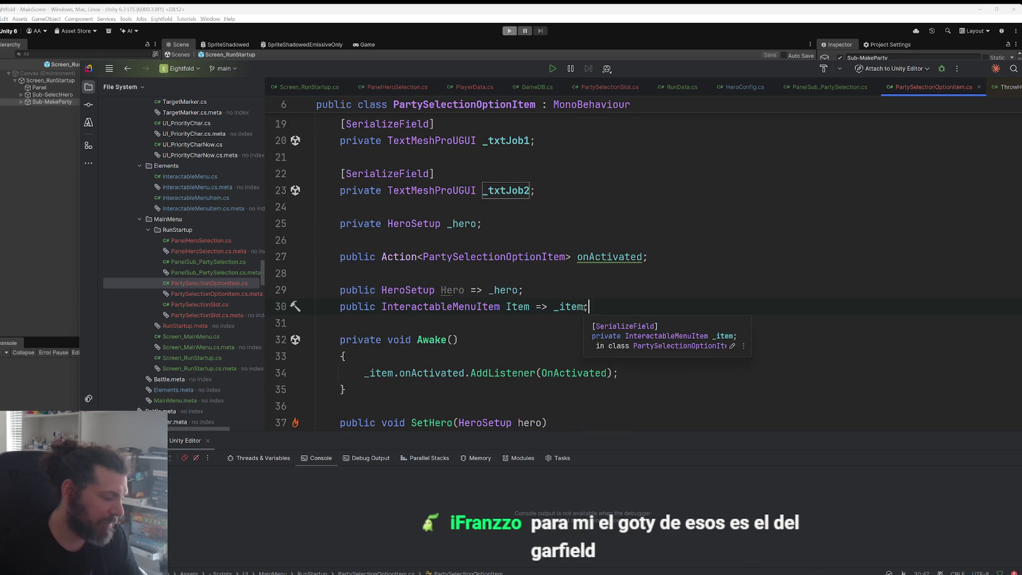
shift+click(298, 290)
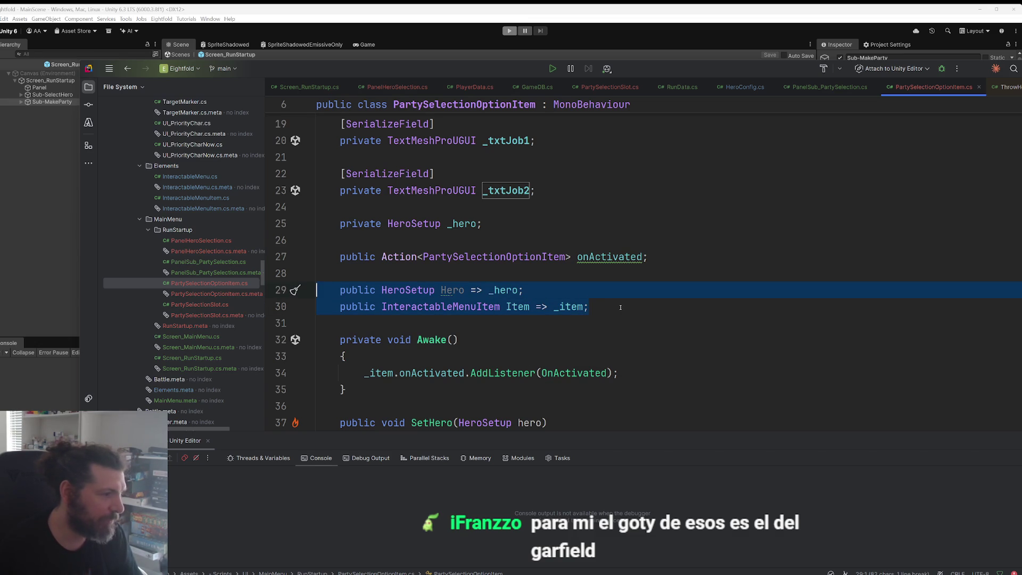
key(shift+Up)
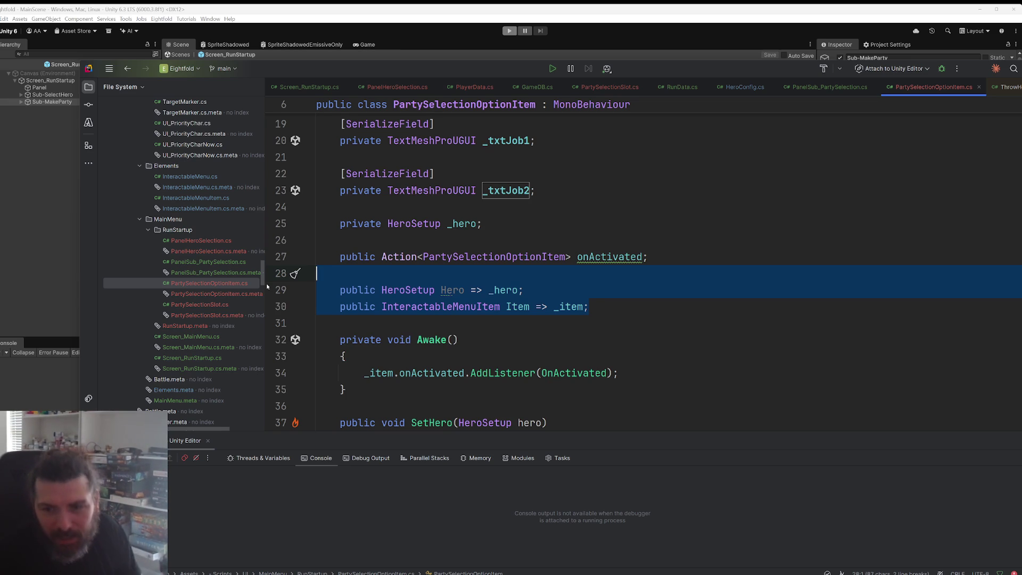
click(577, 256)
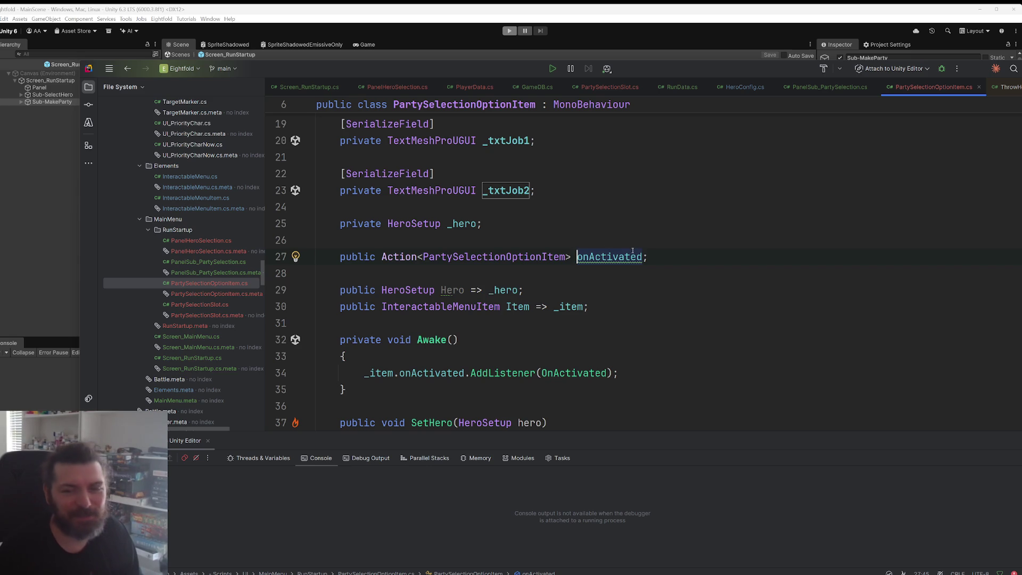
scroll(539, 294, down, 6)
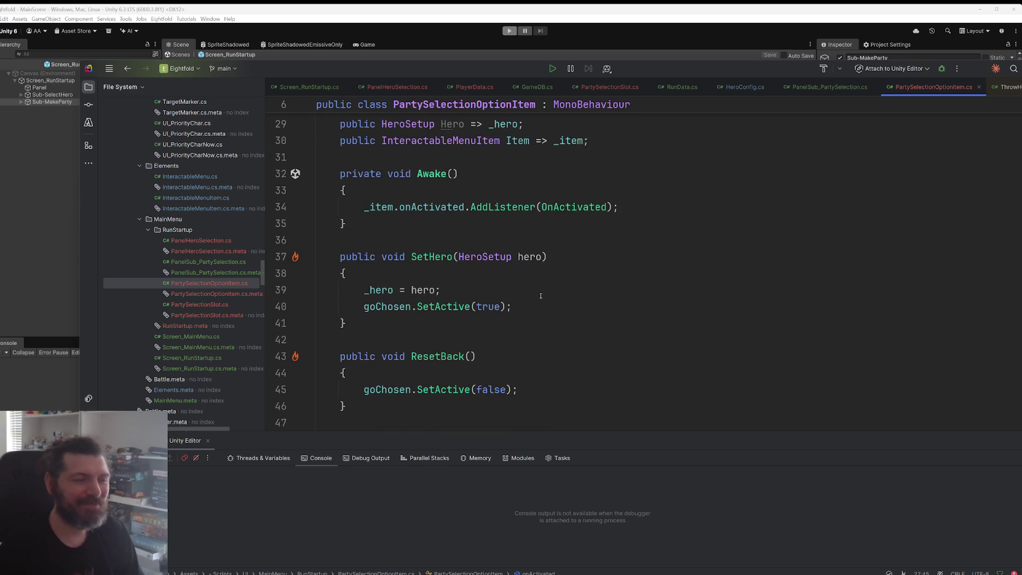
scroll(538, 293, up, 5)
scroll(566, 221, down, 5)
click(566, 221)
click(564, 208)
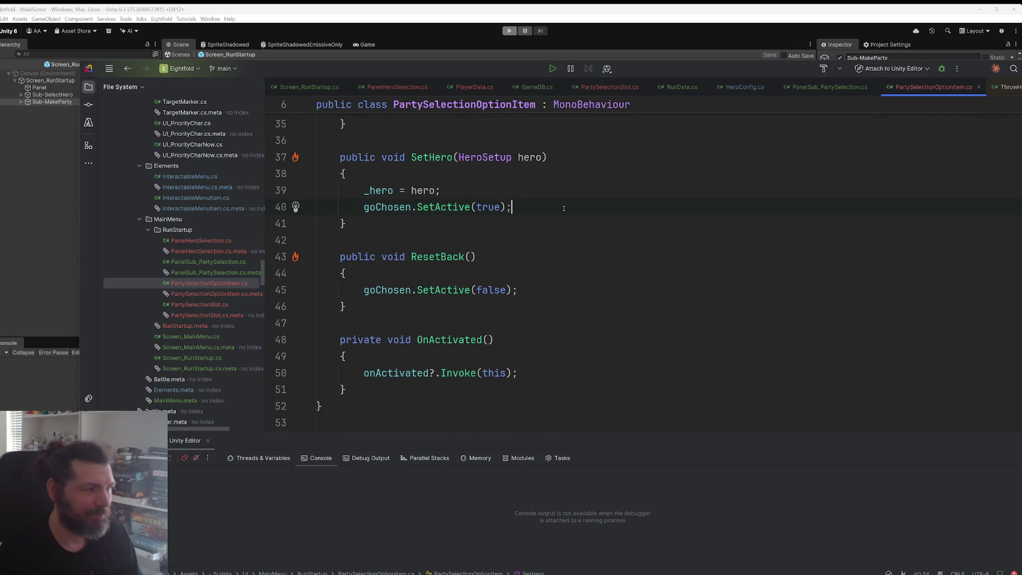
Step: In SetHero, assign _imgPortrait.sprite from hero.baseConfig.characterSprite
key(Up)
key(Return)
key(Return)
key(Return)
key(Up)
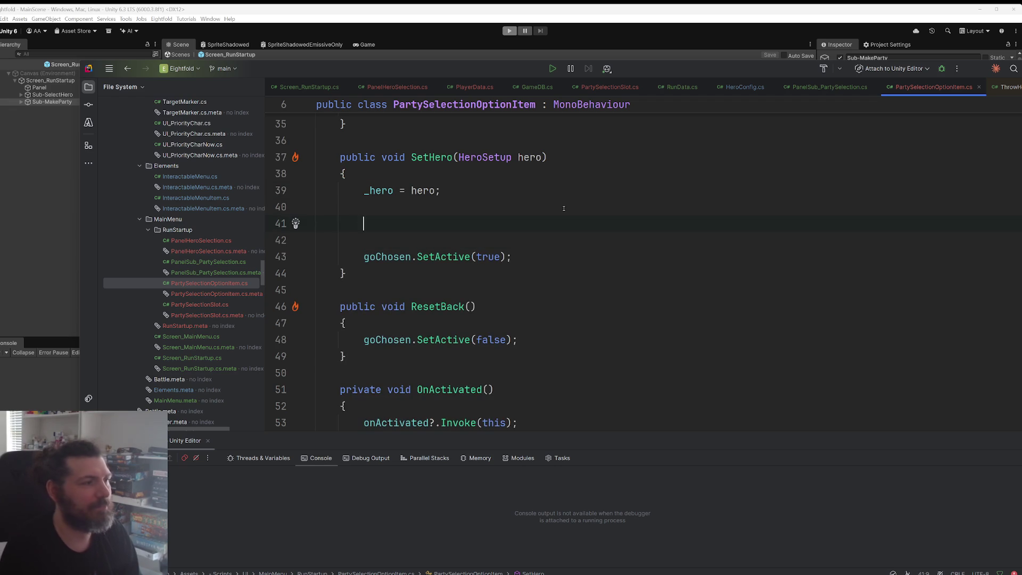
text(_t)
key(BackSpace)
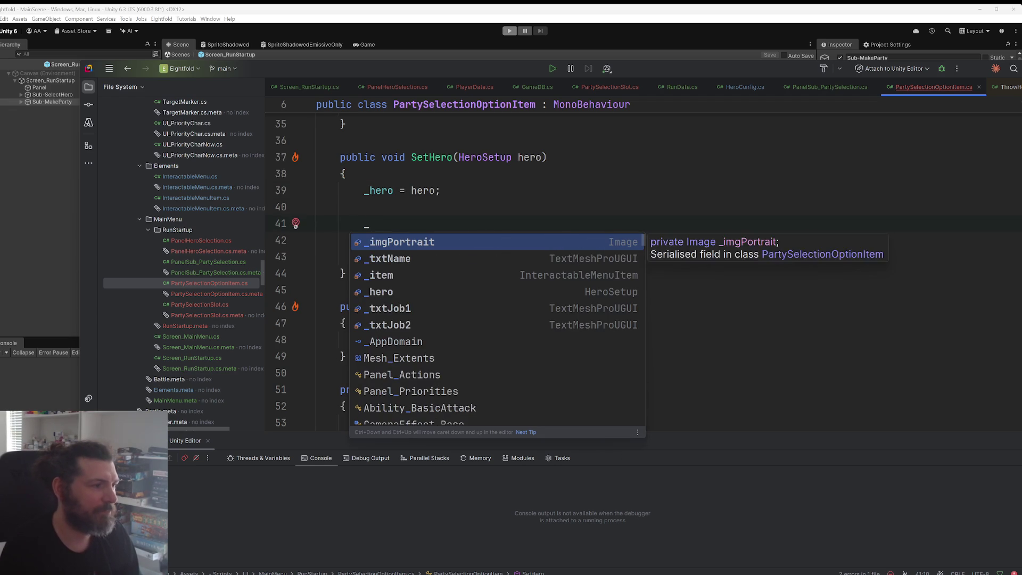
key(Return)
text(.s)
key(Return)
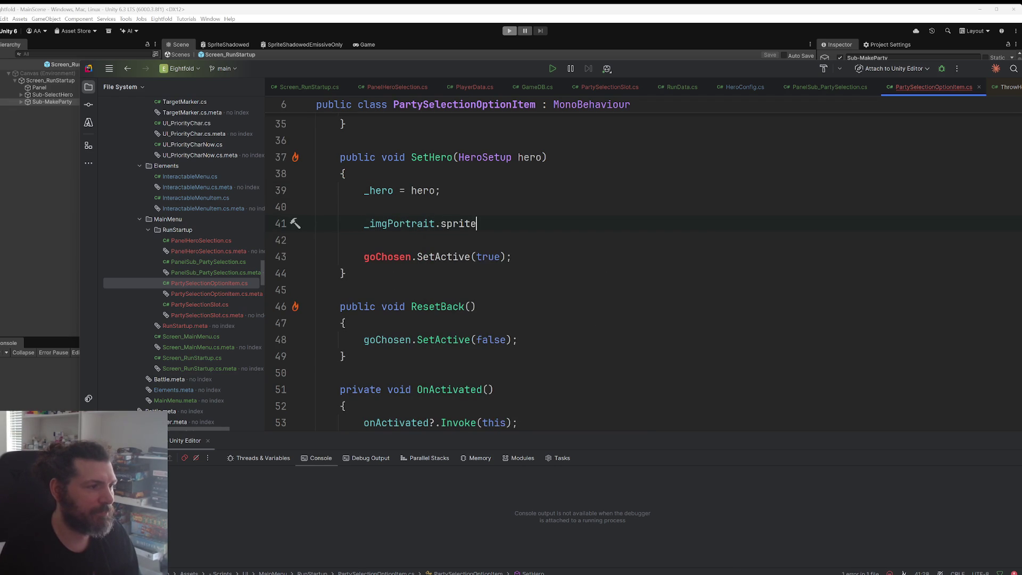
text(= hero.ba)
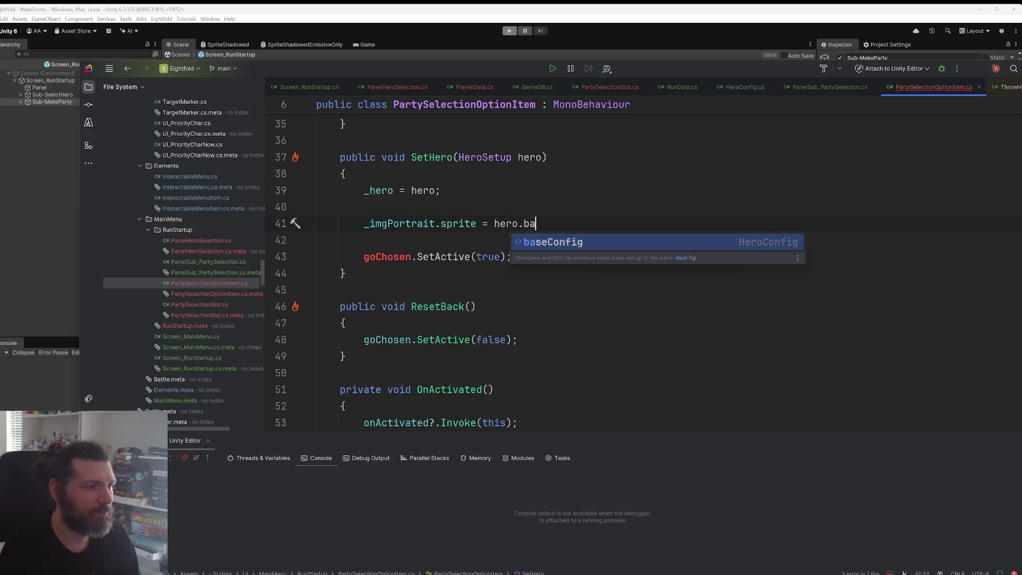
key(Return)
text(.)
key(Return)
text(;)
Step: Set _txtName.text to hero.baseConfig.characterName
key(Return)
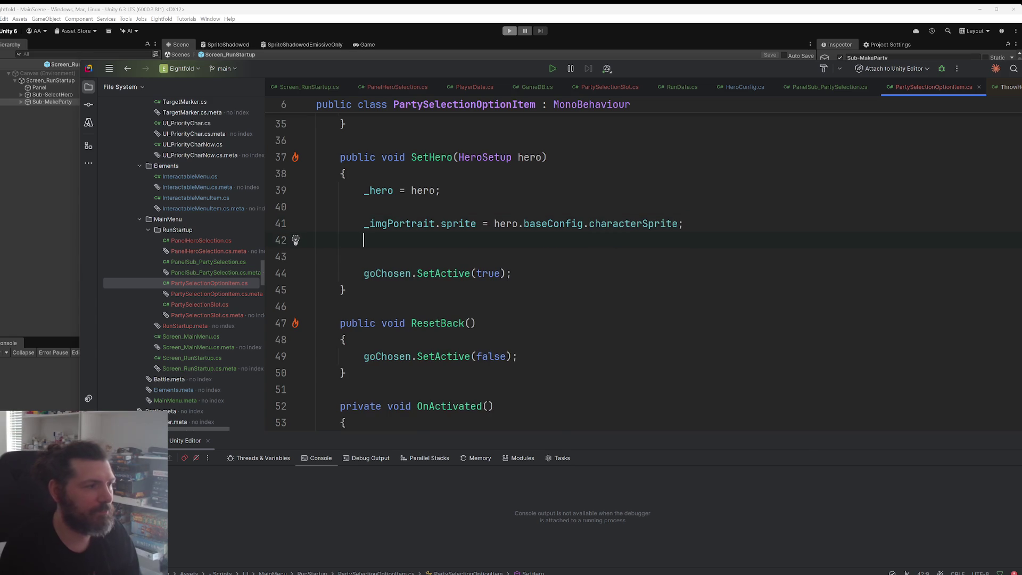
text(_tex)
key(Return)
text(.t)
key(Return)
text(= hero.)
key(Return)
text(.te)
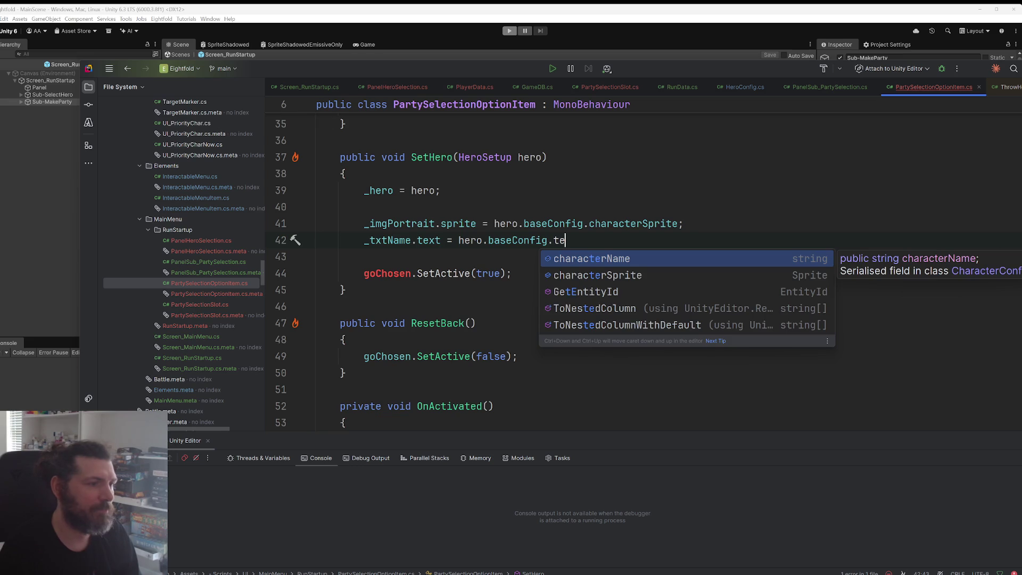
key(Return)
text(;)
Step: Set _txtJob1.text to hero.baseConfig.jobMain.jobName
key(Return)
text(_t)
key(Return)
key(BackSpace)
key(BackSpace)
key(BackSpace)
text(J)
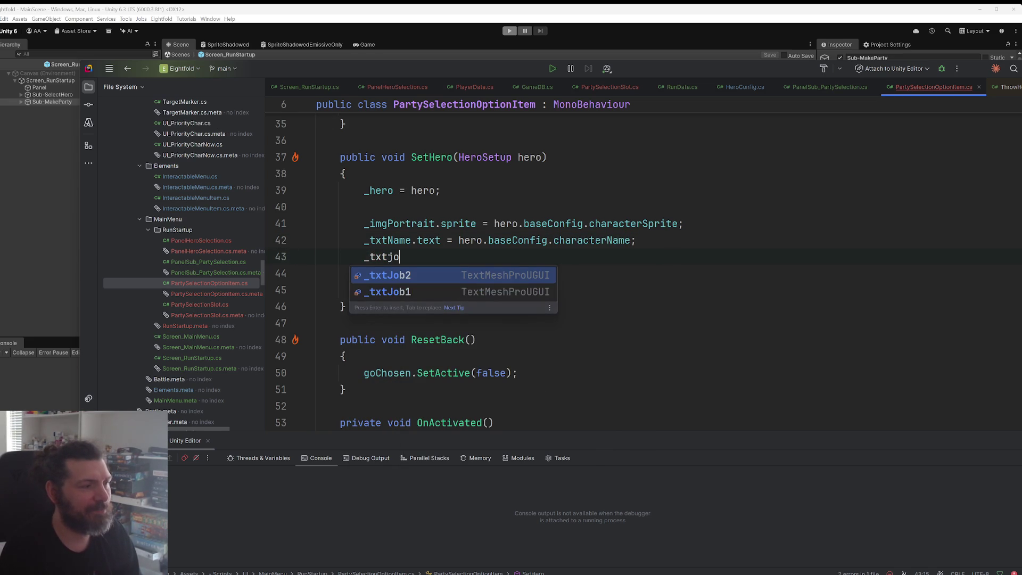
key(Down)
key(Return)
text(.)
key(Return)
text(= hero.)
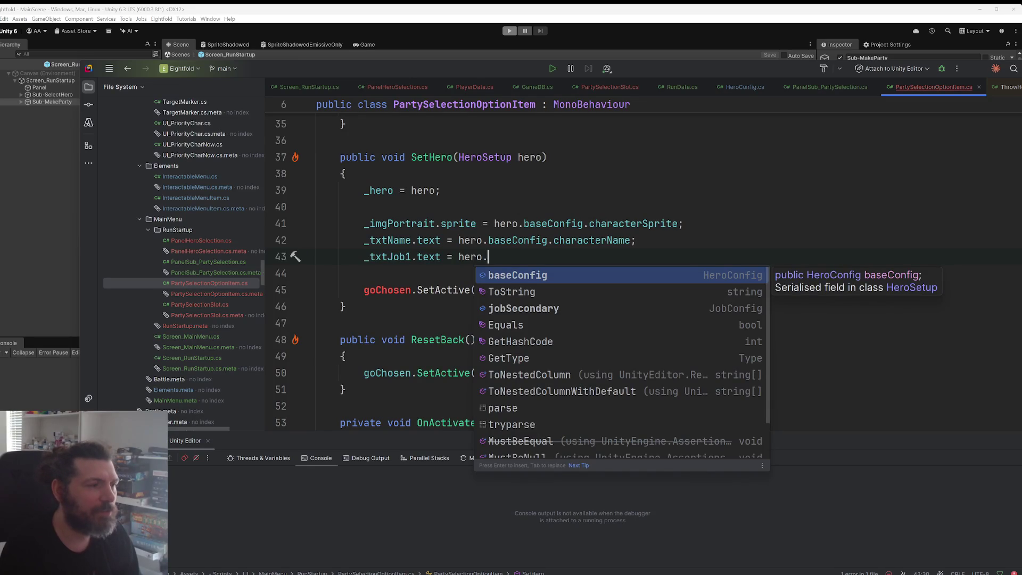
text(b)
key(Return)
text(.)
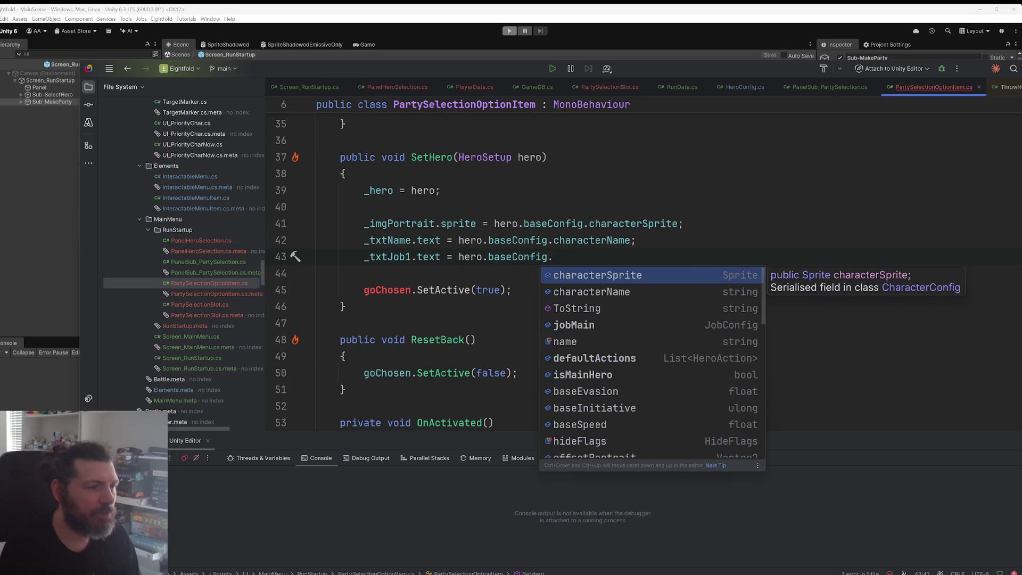
text(jo)
key(Return)
text(.)
key(Return)
text(;)
Step: Set _txtJob2.text to hero.baseConfig.jobSecondary.jobName
key(Return)
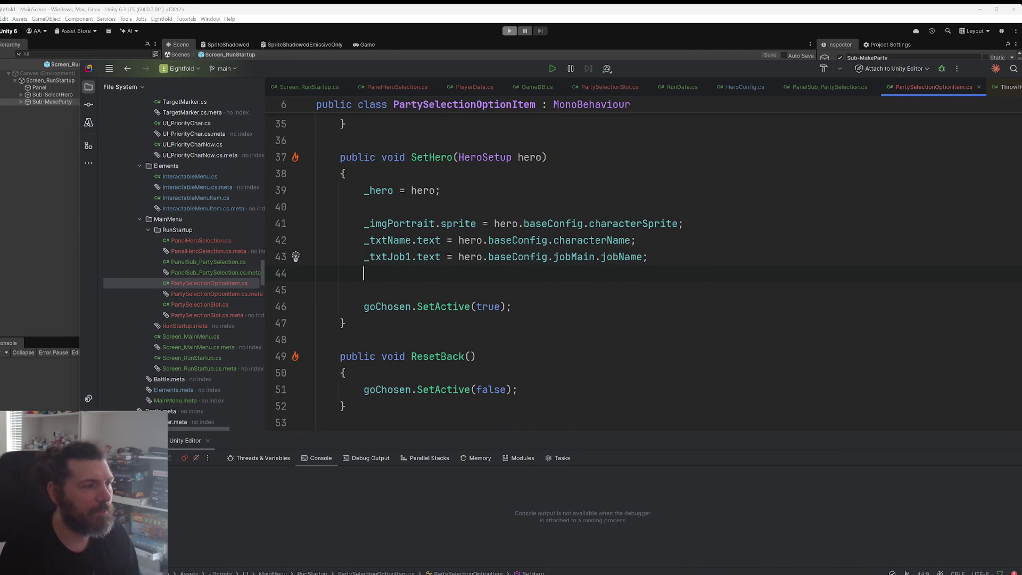
text(_)
key(Tab)
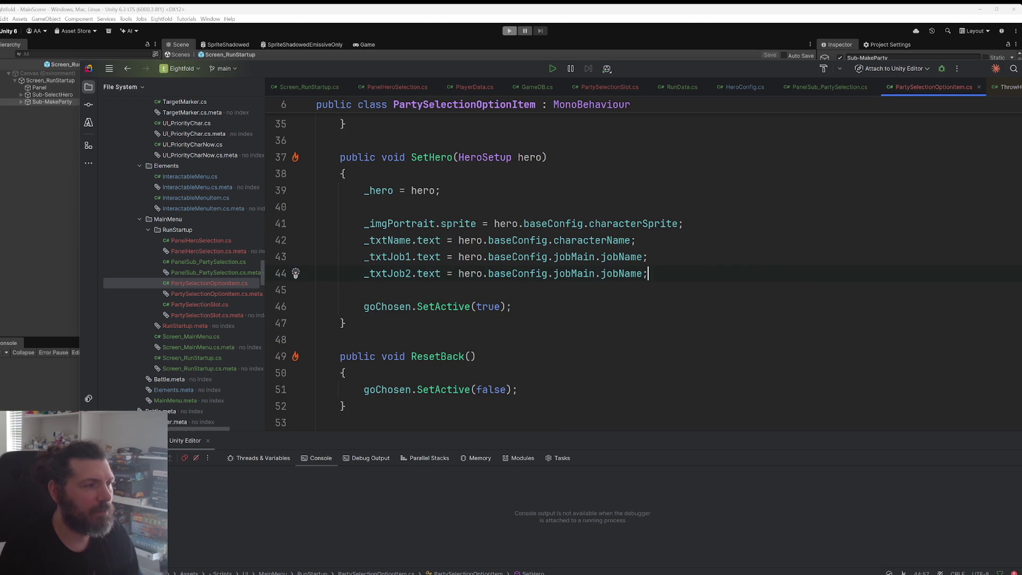
drag(487, 274, 650, 274)
key(BackSpace)
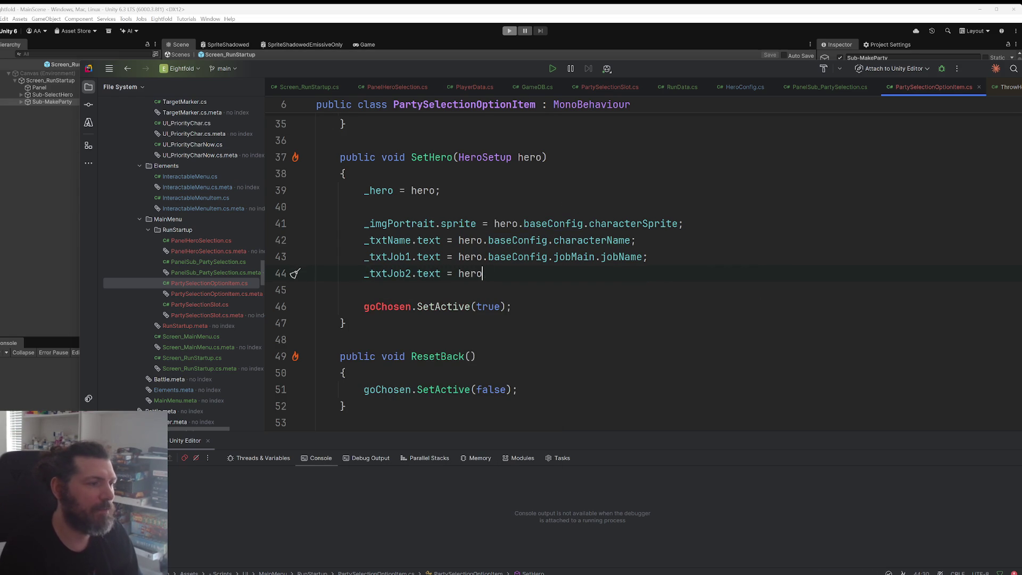
text(.)
text(jobSecondary.)
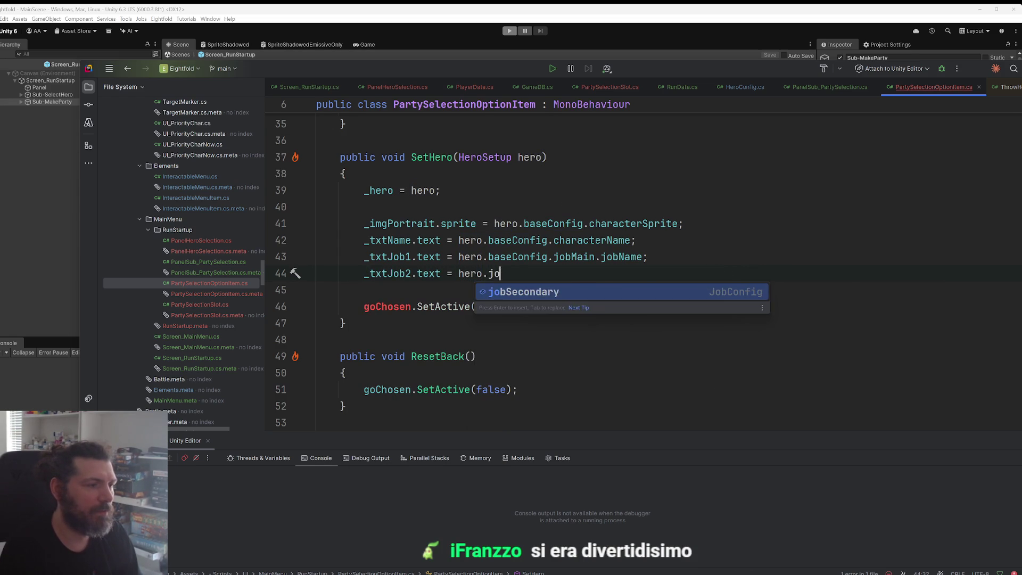
key(Return)
text(.jobName;)
key(Return)
text(;)
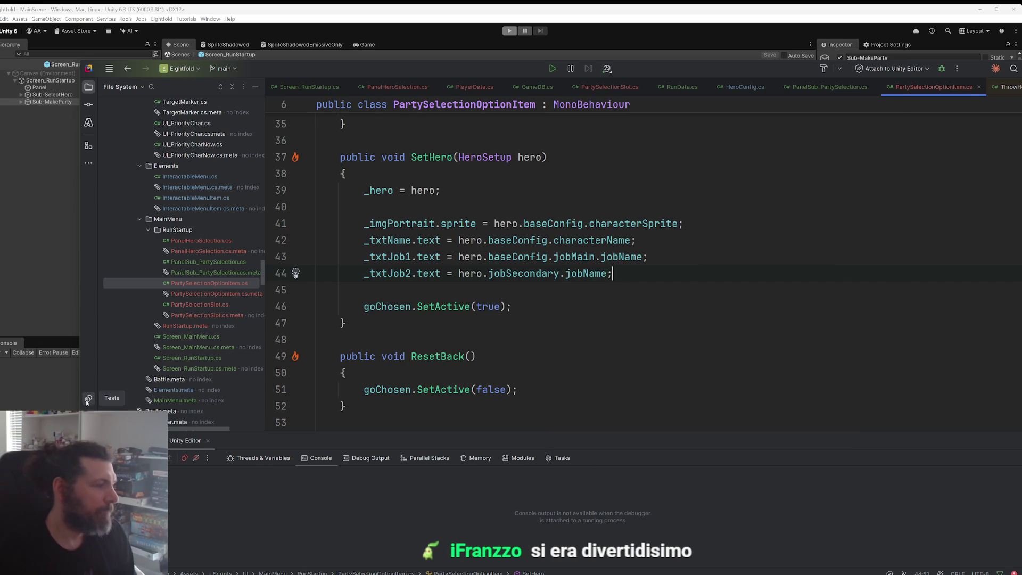
key(alt+Tab)
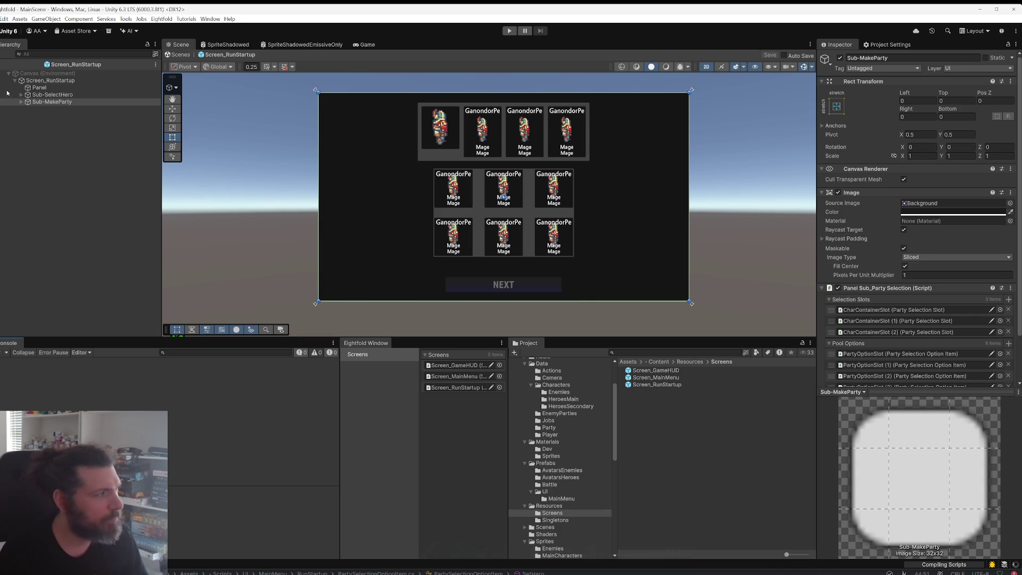
Step: Expand Sub-MakeParty, Panel-HeroSelection and Panel-HeroPool, and open the PartyOptionSlot prefab
click(21, 102)
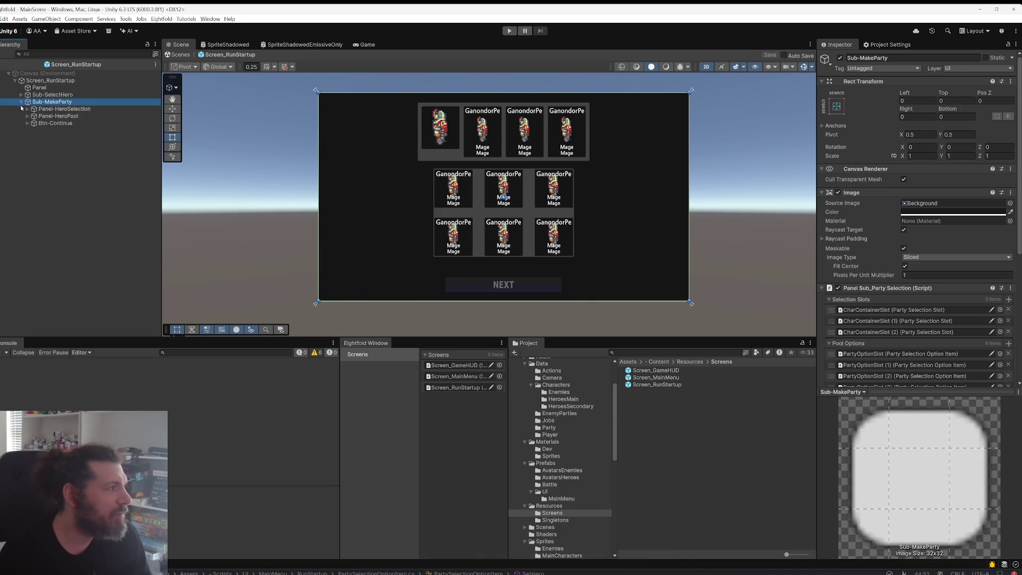
click(27, 109)
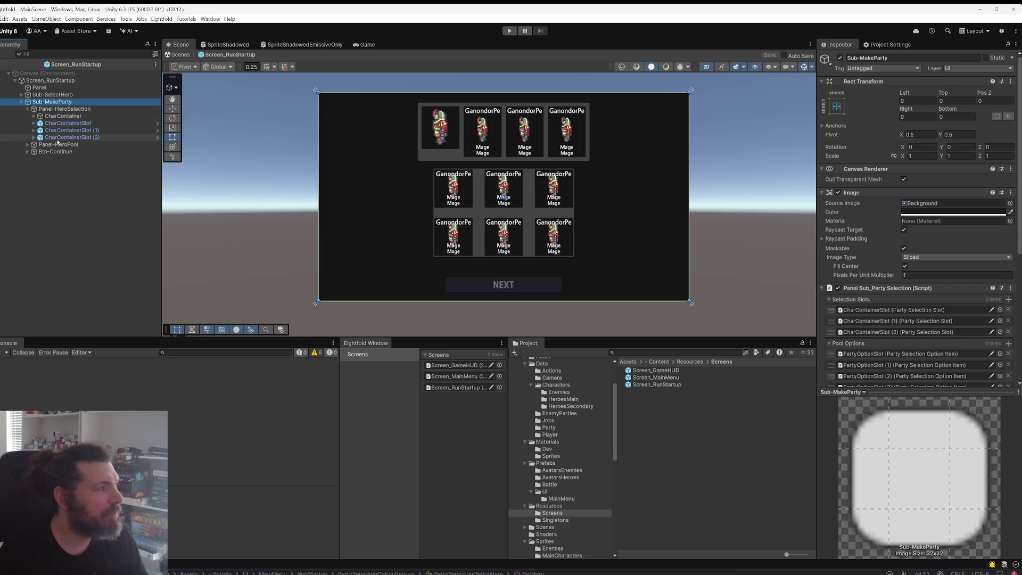
click(27, 145)
click(156, 152)
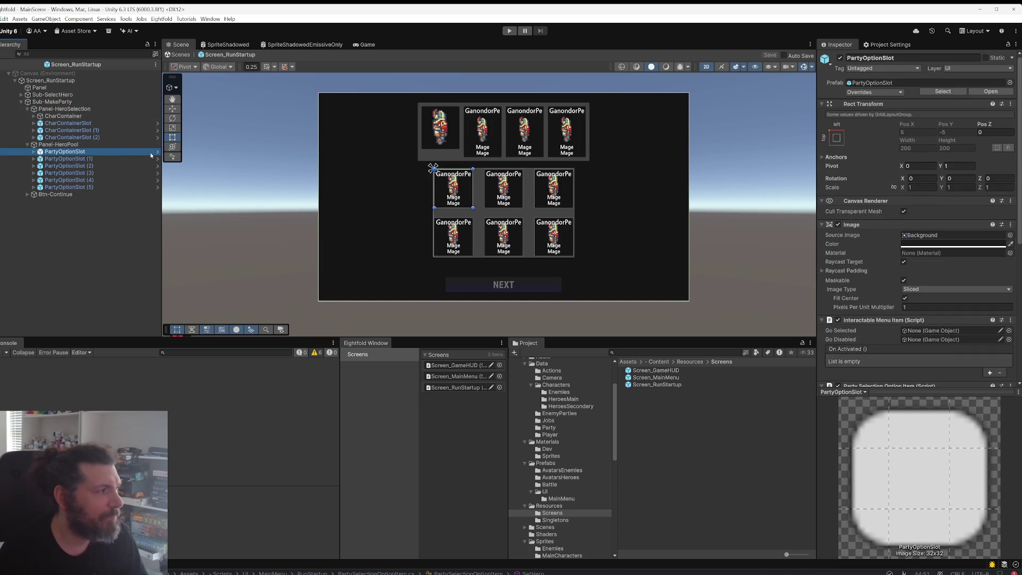
scroll(967, 305, down, 5)
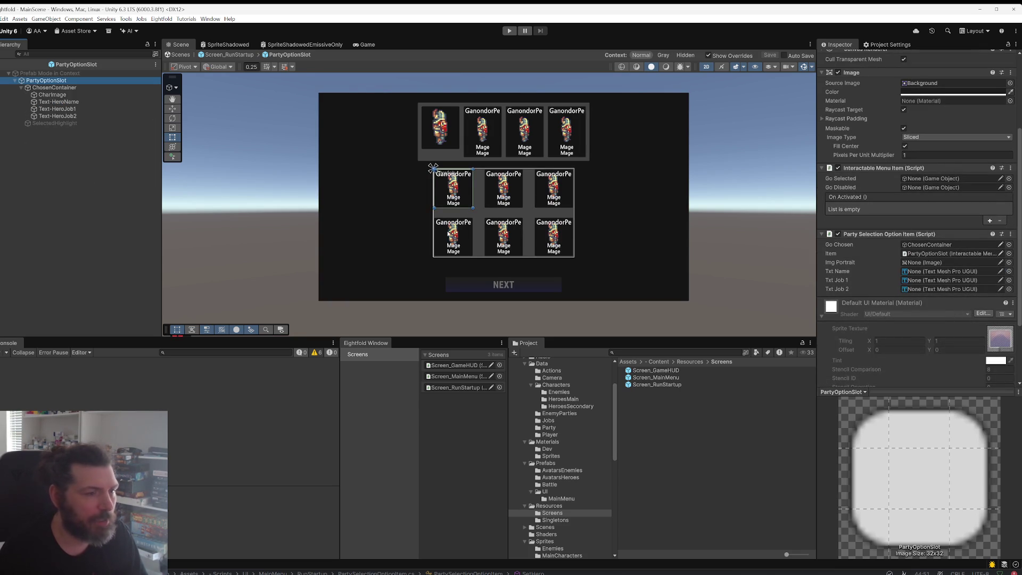
Step: Assign CharImage, Text-HeroName, Text-HeroJob1 and Text-HeroJob2 to the Img Portrait, Txt Name and Txt Job 1/2 fields, saving the prefab
drag(52, 95, 938, 262)
key(ctrl+s)
mouse_move(57, 109)
mouse_down()
mouse_move(909, 281)
mouse_move(911, 271)
mouse_up()
key(ctrl+s)
drag(57, 109, 918, 284)
key(ctrl+s)
drag(57, 116, 915, 289)
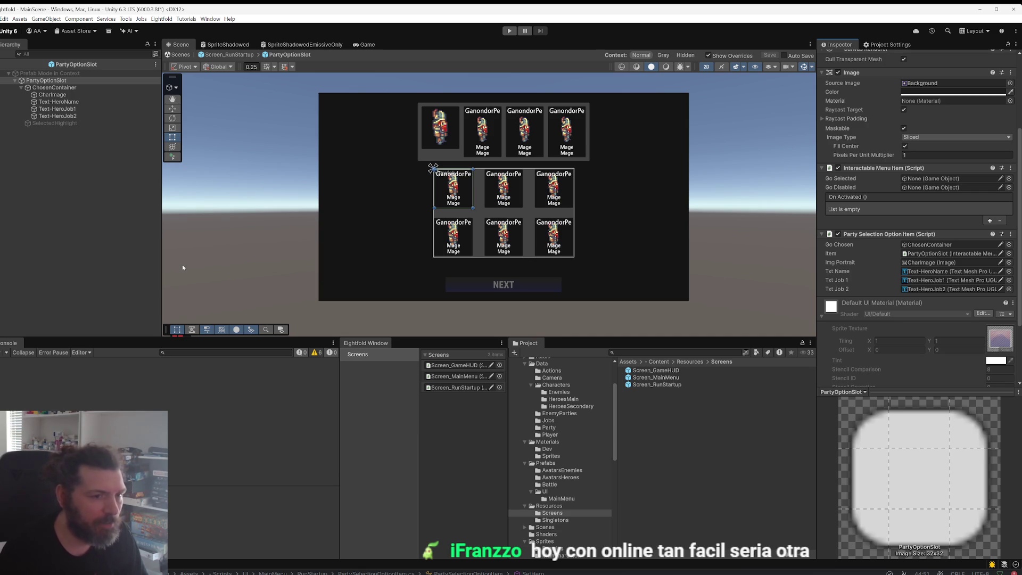
click(4, 64)
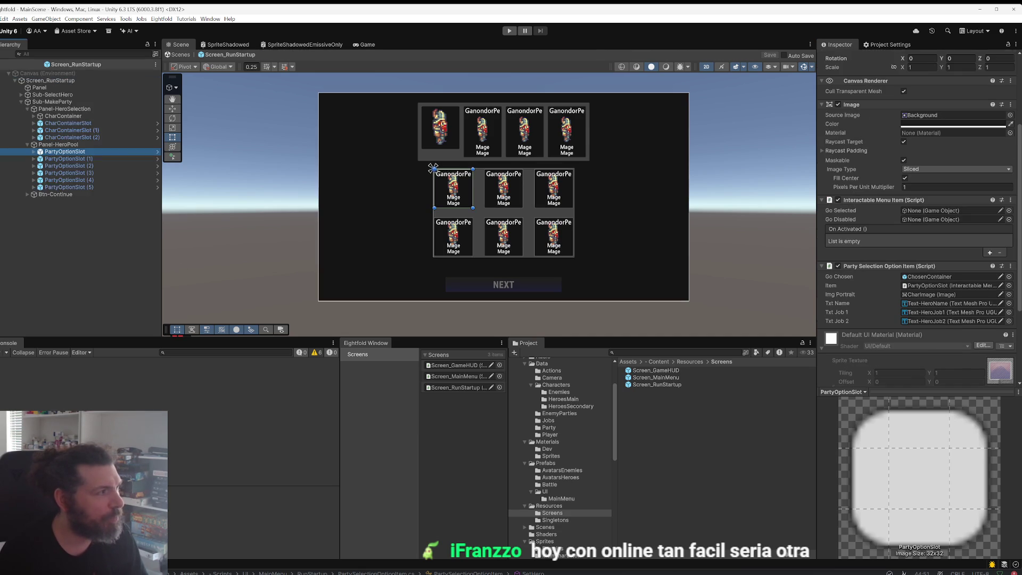
Step: Return to MainScene, play through PLAY and NEXT to the party grid, then stop and go back to Rider
click(4, 64)
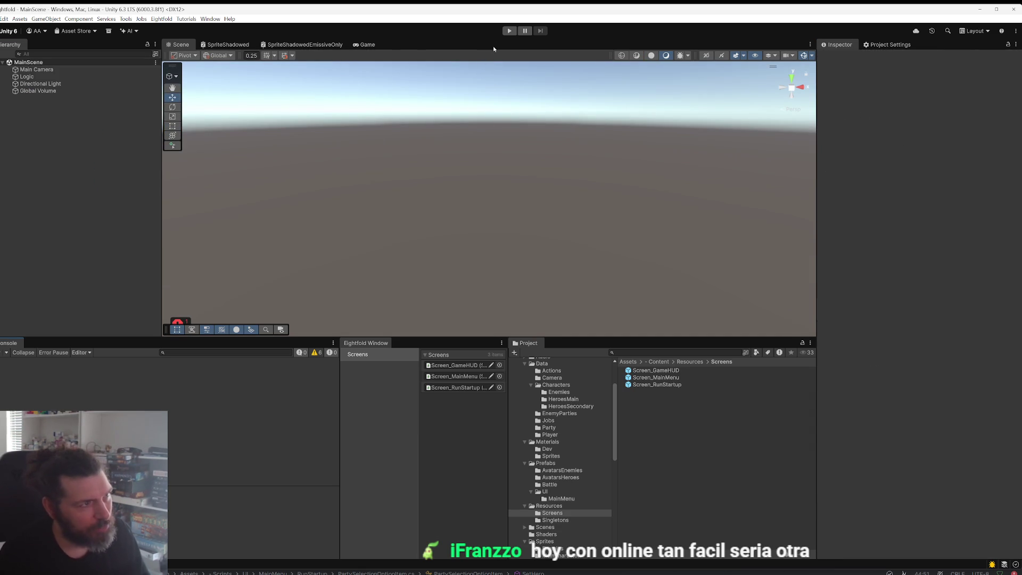
click(509, 31)
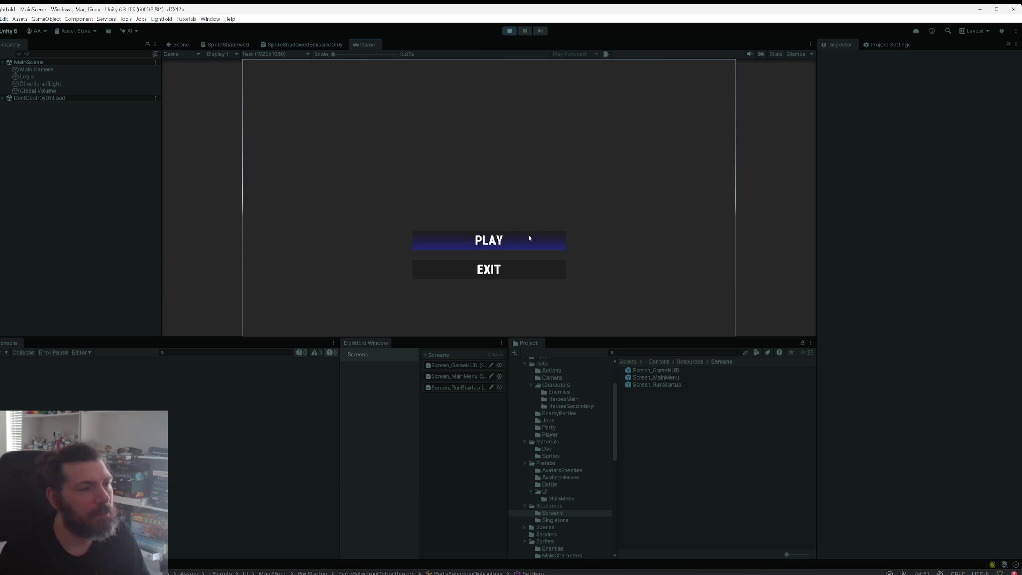
click(529, 237)
click(415, 234)
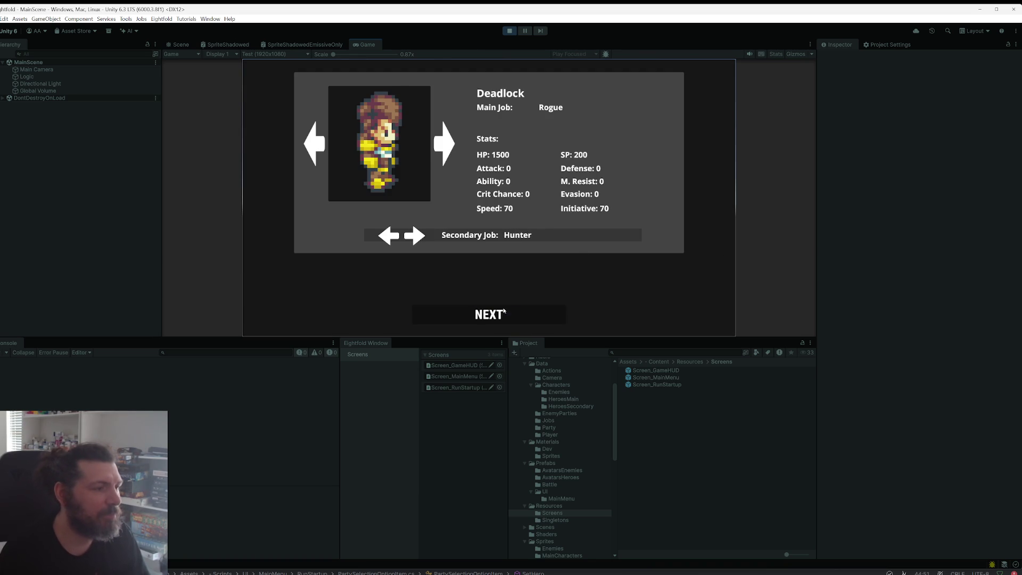
click(500, 315)
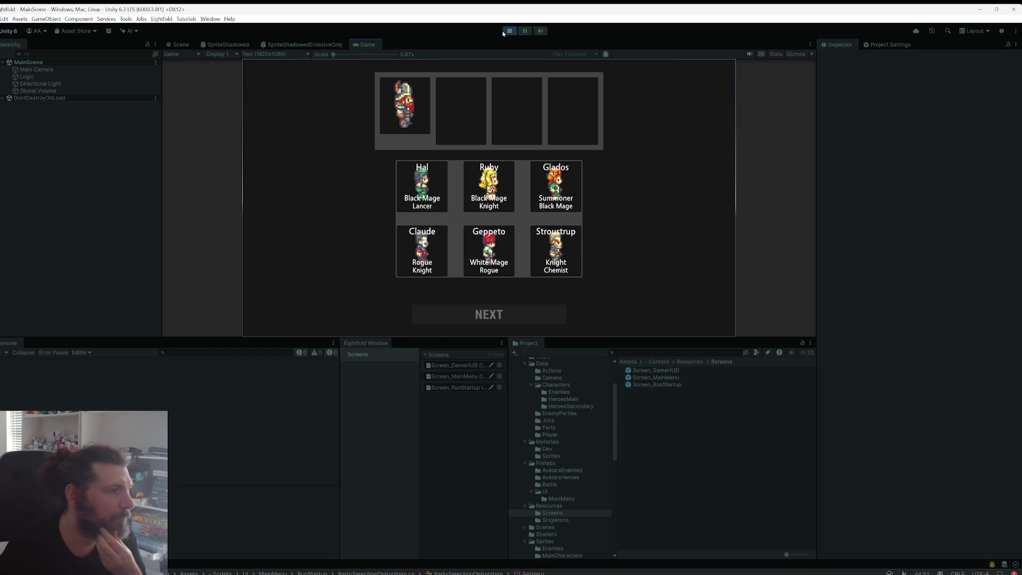
key(ctrl+p)
key(alt+Tab)
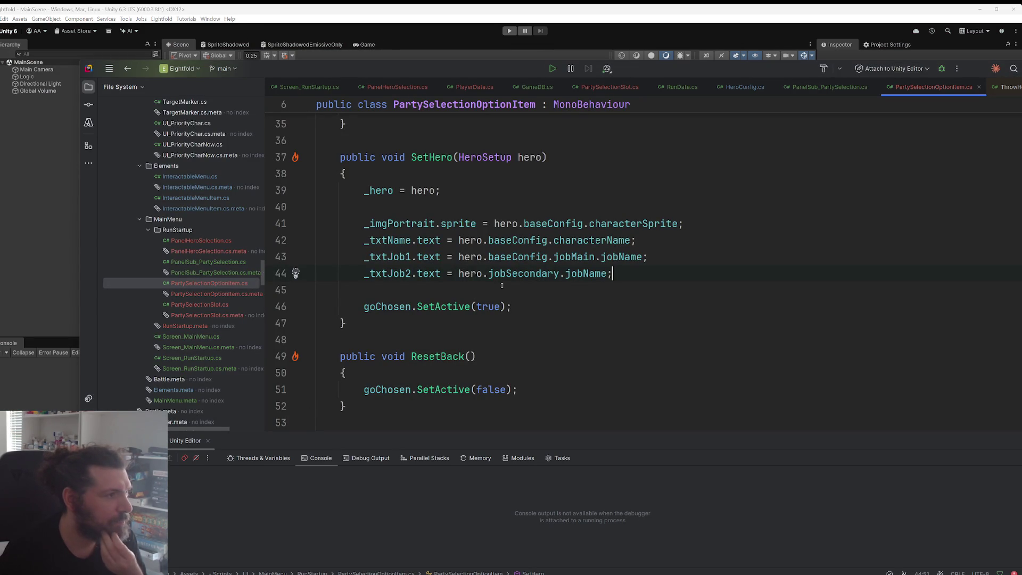
Step: Below the SetHero call in PanelSub_PartySelection's loop, begin the line poolOptions[i].onActivated
key(ctrl+minus)
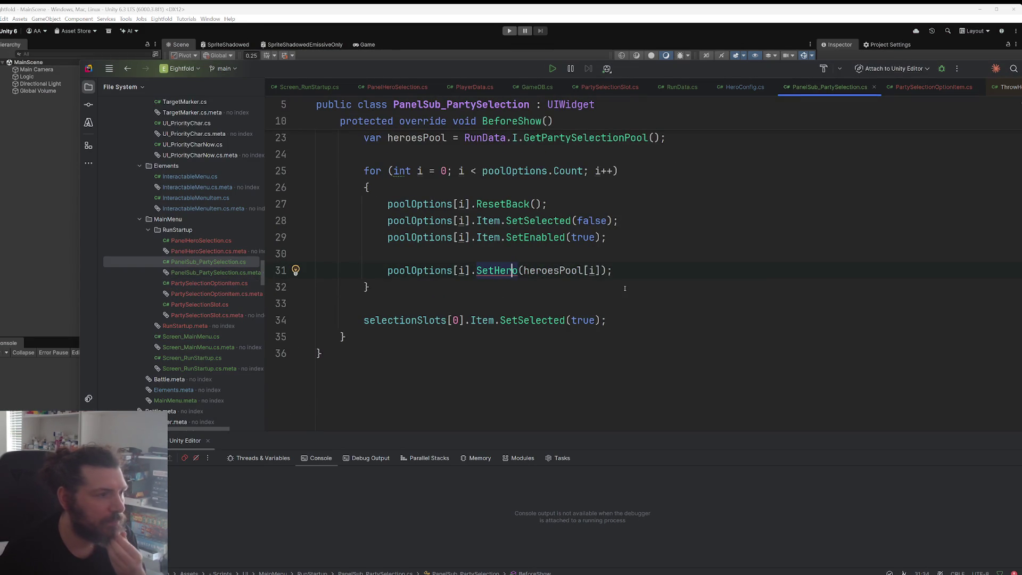
drag(472, 271, 387, 272)
click(650, 271)
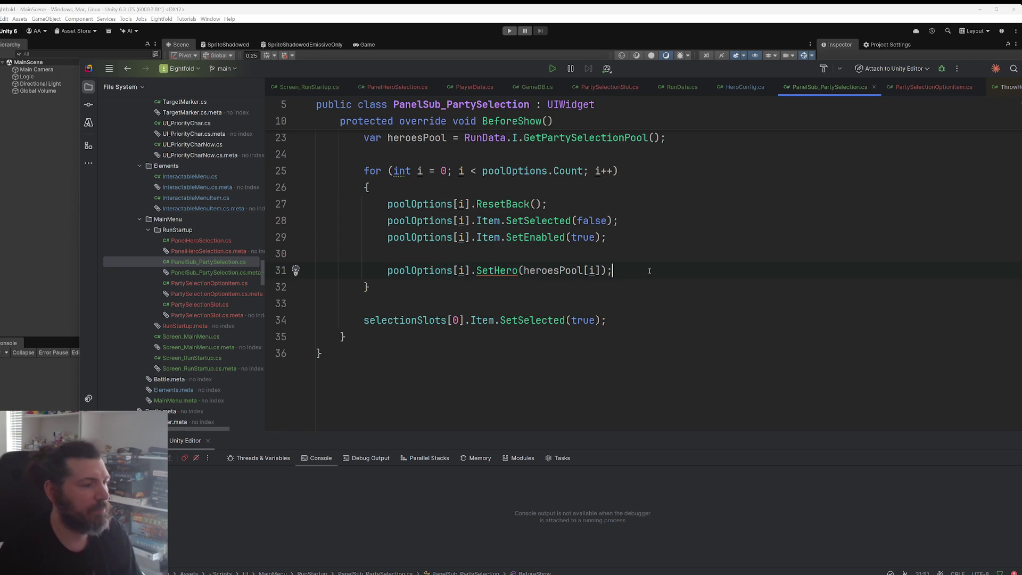
key(Return)
key(Return)
text(poolOptions[i])
text(.ona)
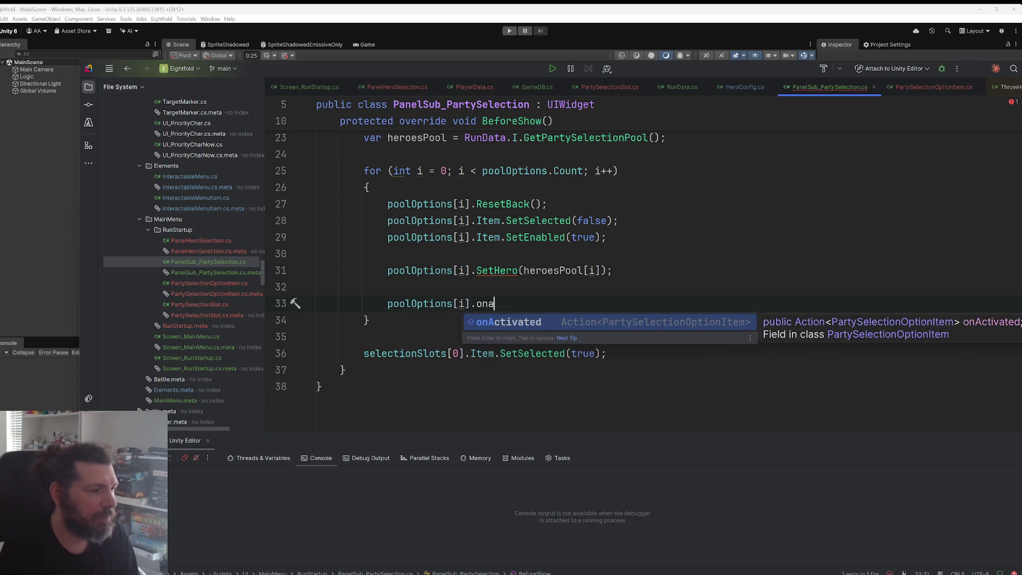
key(Return)
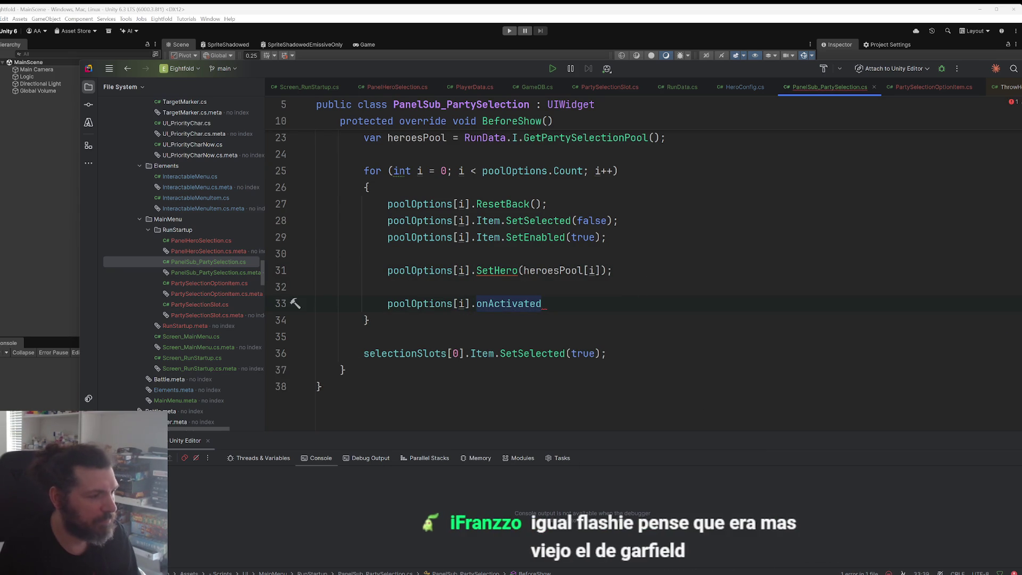
text(.)
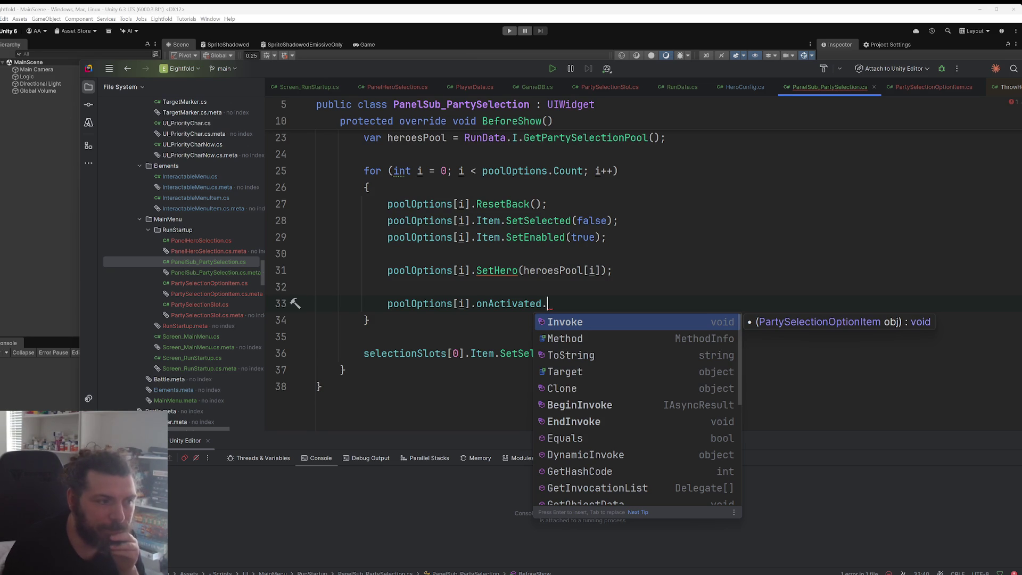
key(Escape)
key(ctrl+space)
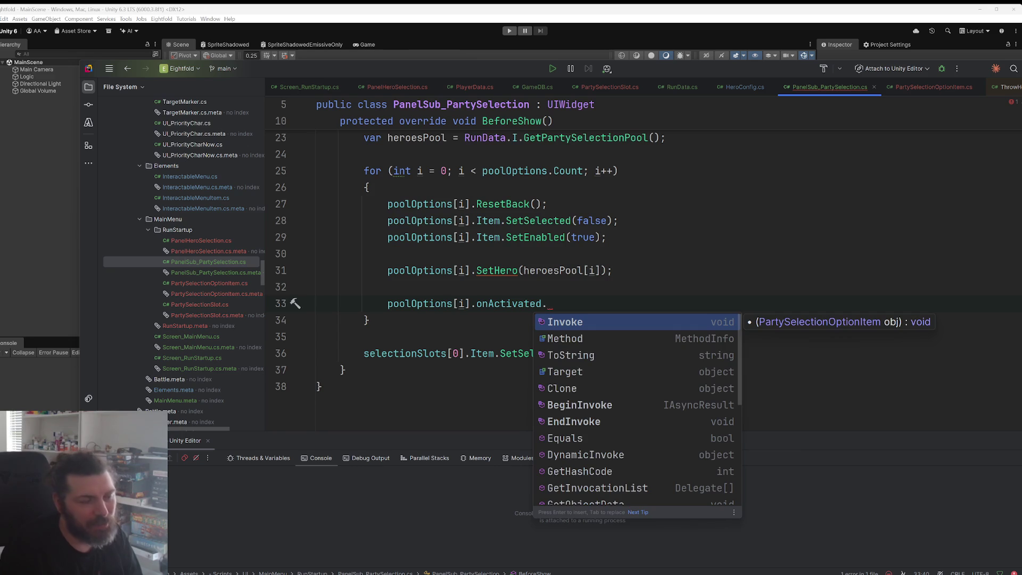
Step: Subscribe poolOptions[i].onActivated to a handler named OnPoolMemberClicked
text(ad)
key(BackSpace)
key(BackSpace)
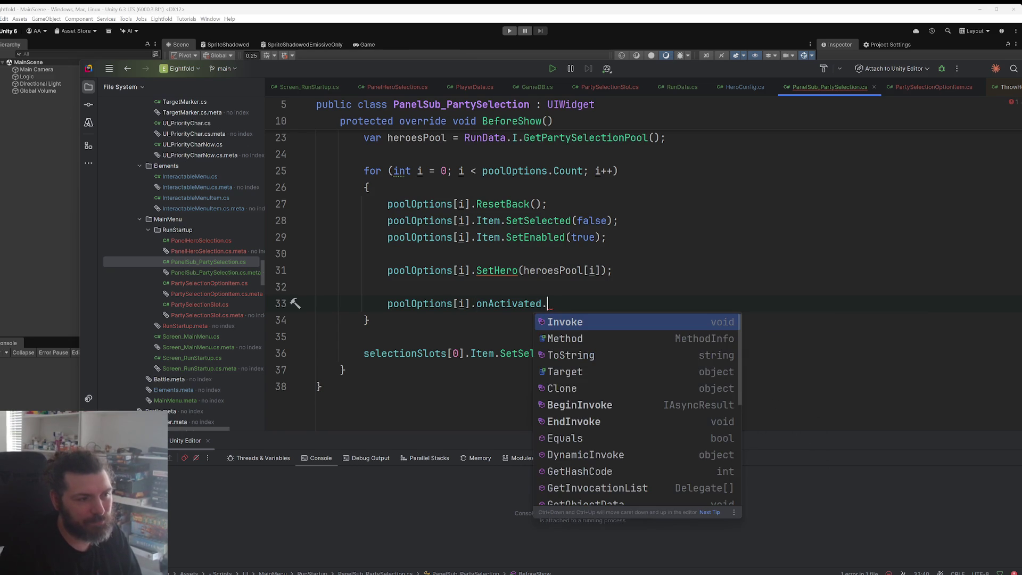
text(gi)
key(BackSpace)
key(BackSpace)
key(BackSpace)
text(+)
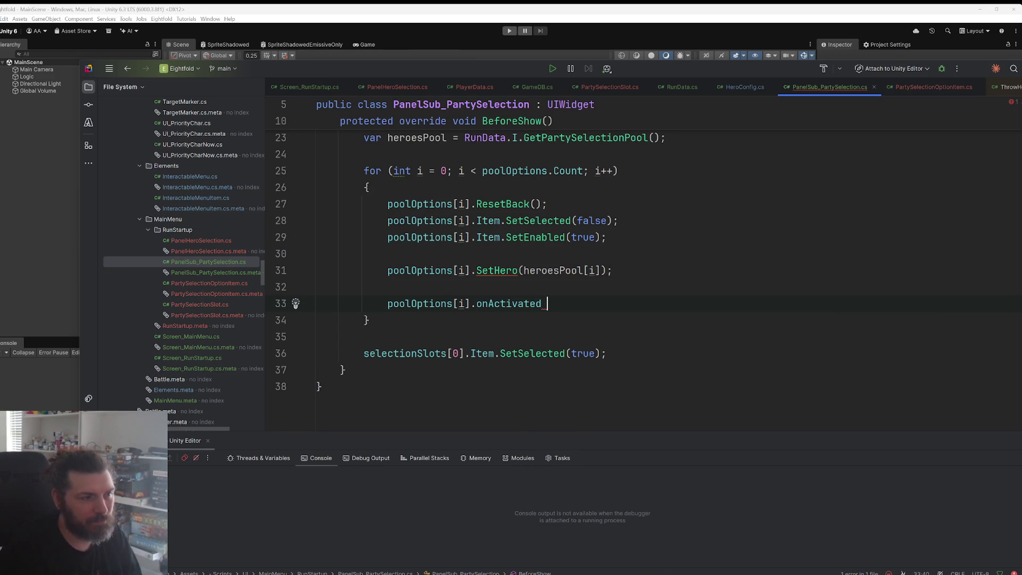
text(= On)
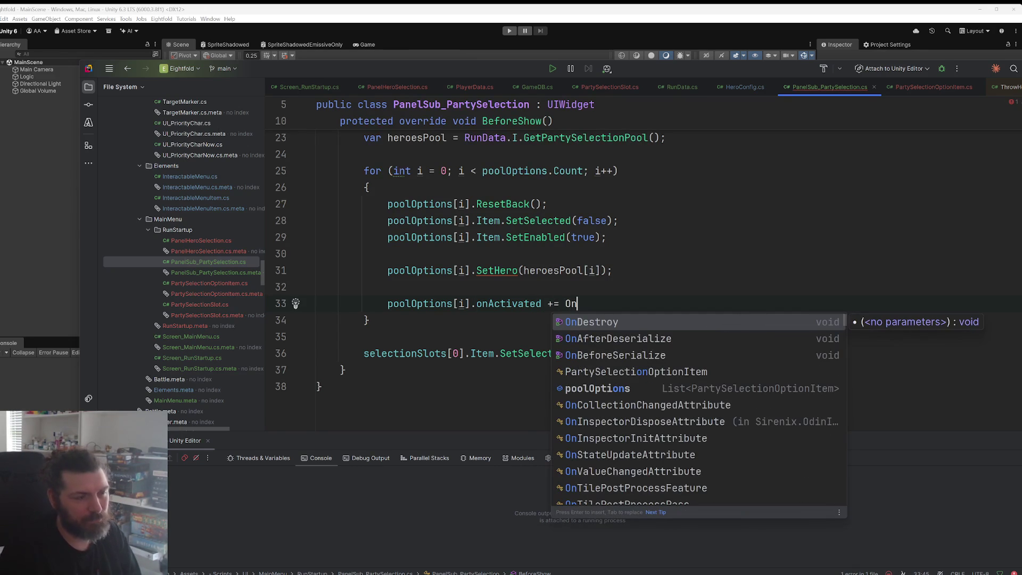
text(Party)
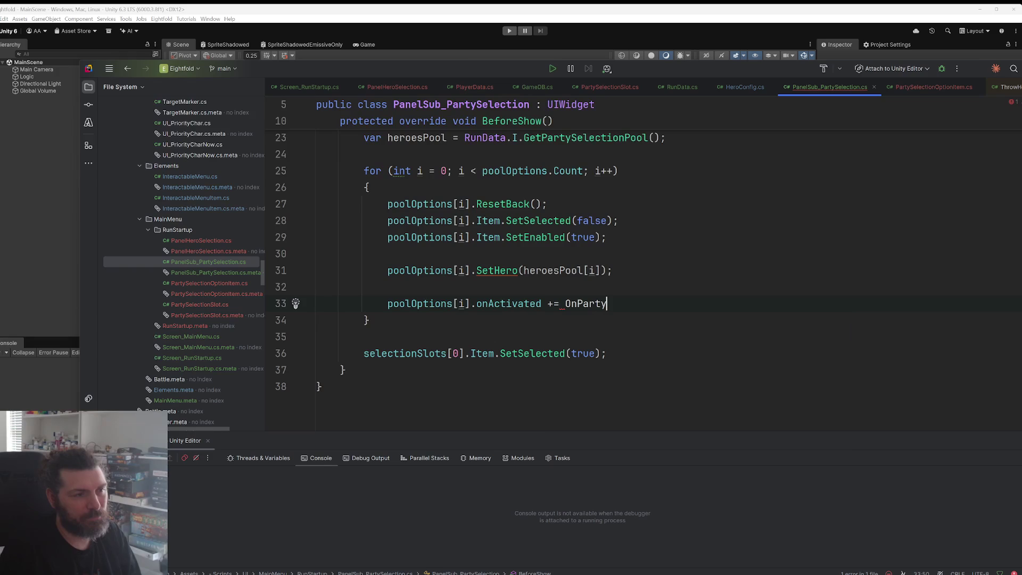
text(MemberClicked;)
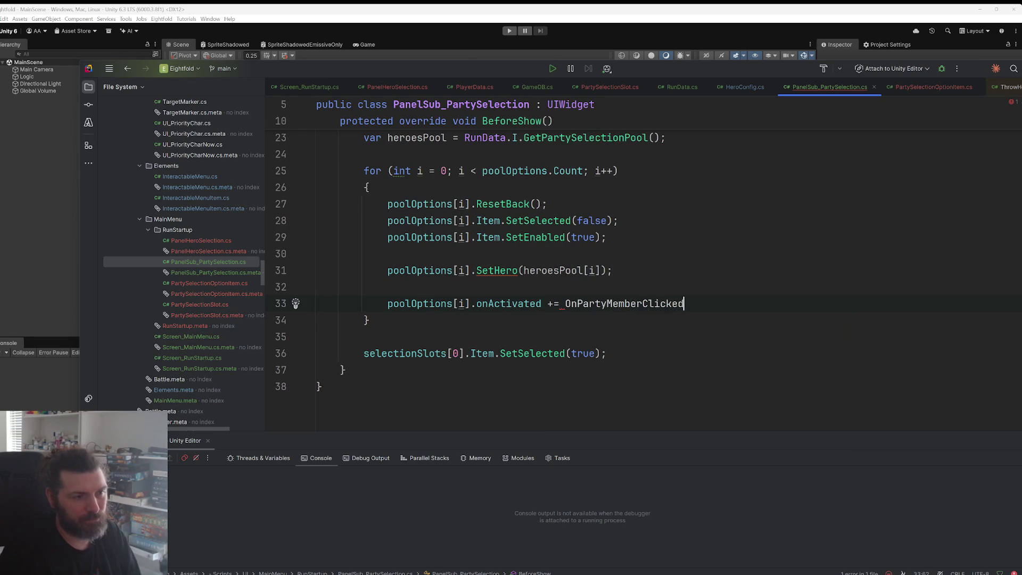
key(Left)
click(583, 304)
key(Left)
key(Delete)
key(Delete)
key(Delete)
text(Pool)
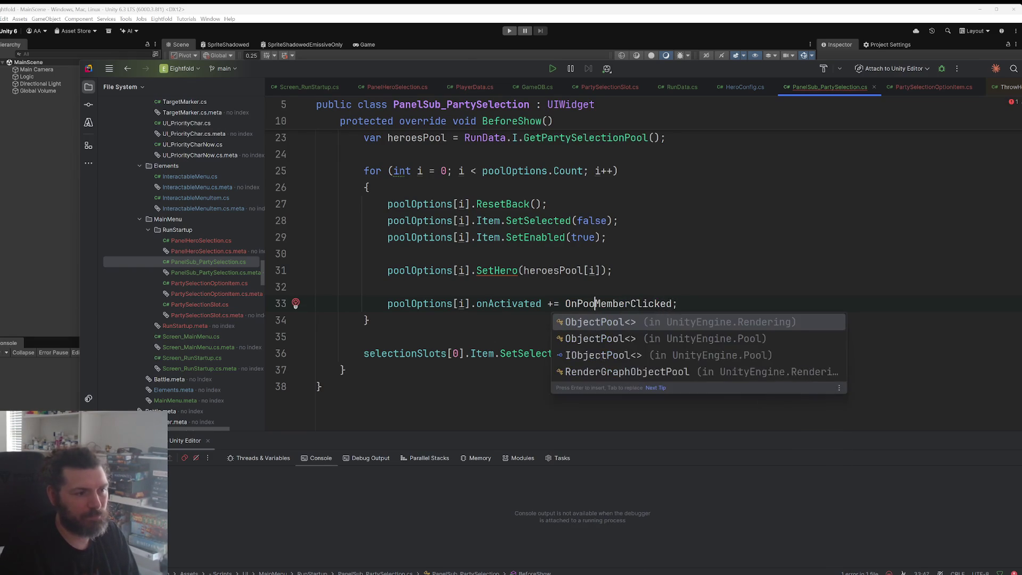
key(Escape)
Step: Generate the OnPoolMemberClicked method stub and delete its placeholder throw statement
key(alt+Return)
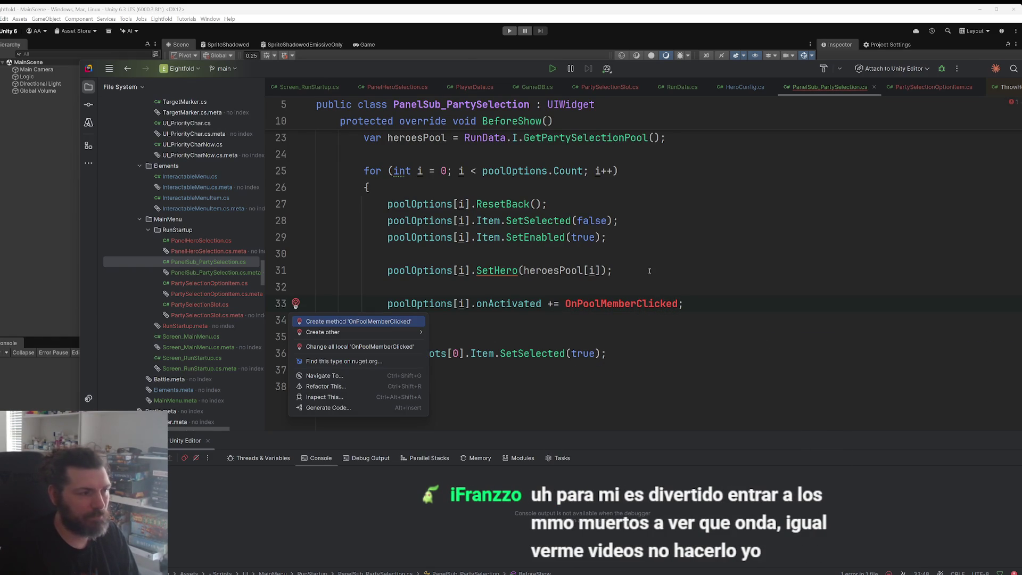
key(Return)
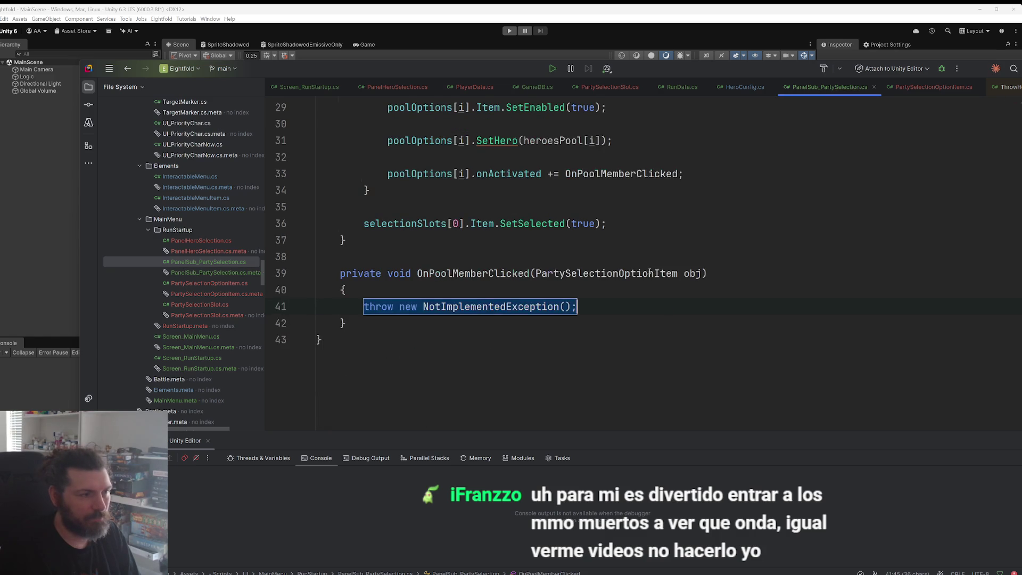
key(BackSpace)
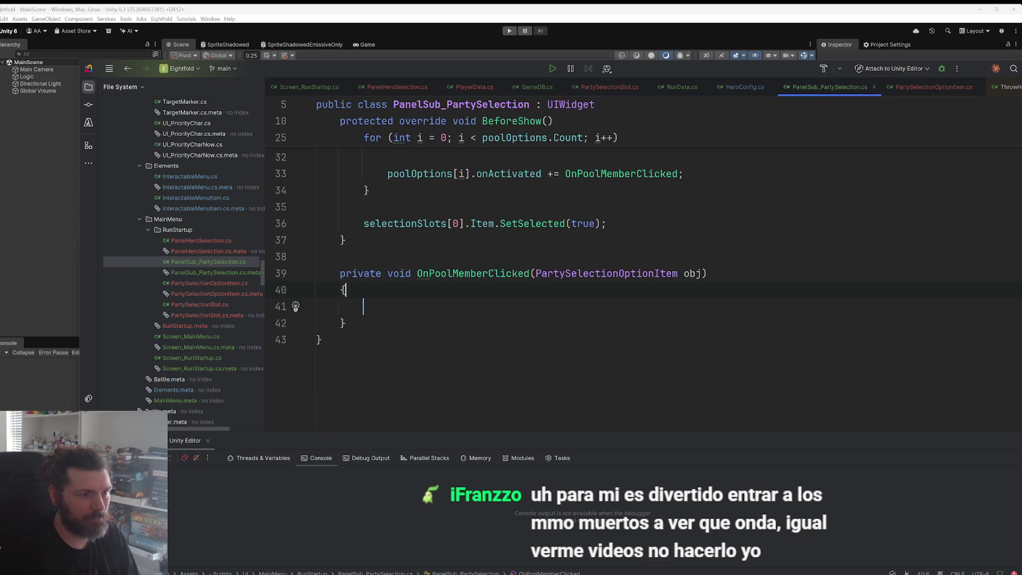
Step: Rename the handler's parameter from obj to poolItem
double_click(692, 273)
text(poolItem)
key(Down)
key(Down)
Step: Add var party = RunData.I.party; at the top of the handler body
scroll(603, 306, up, 3)
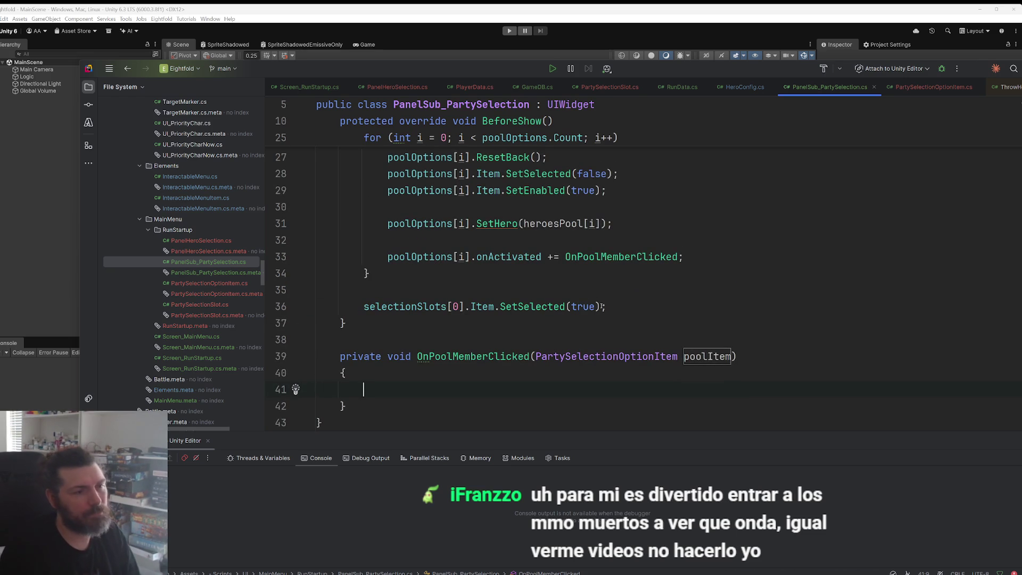
text(if()
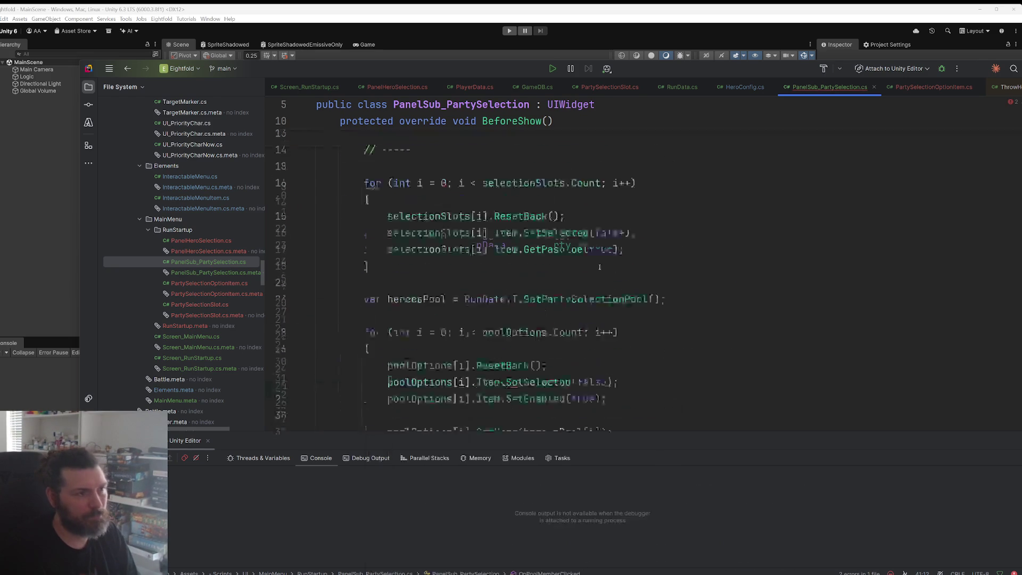
scroll(599, 267, up, 8)
click(454, 287)
key(shift+Home)
key(ctrl+c)
scroll(475, 312, down, 8)
click(439, 294)
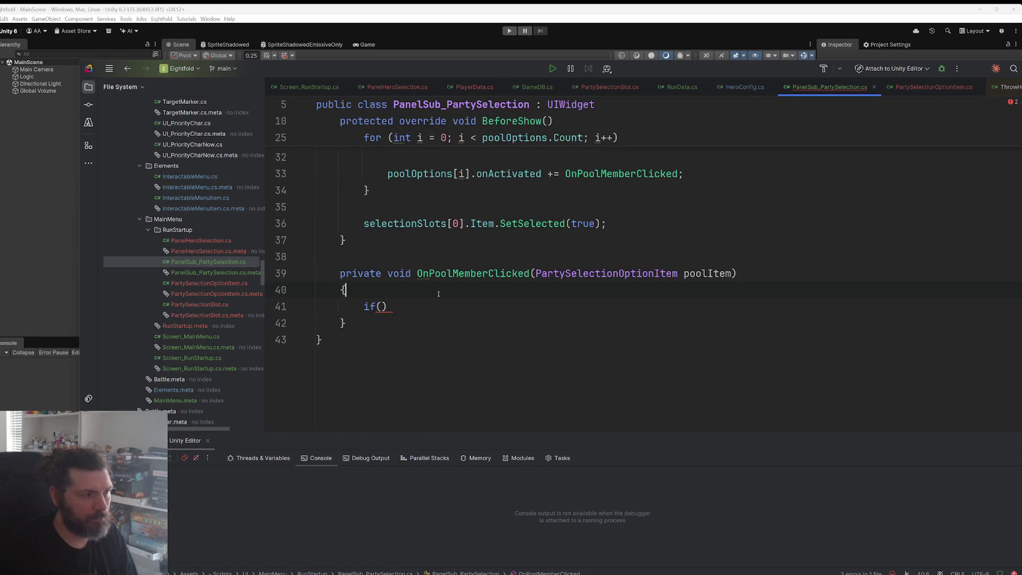
key(Return)
key(Return)
key(Up)
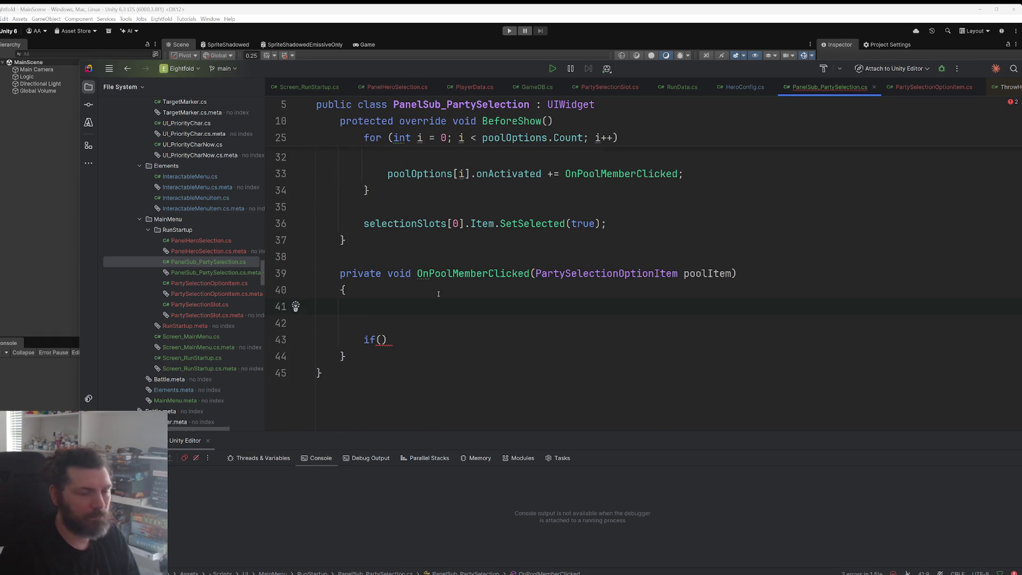
text(v)
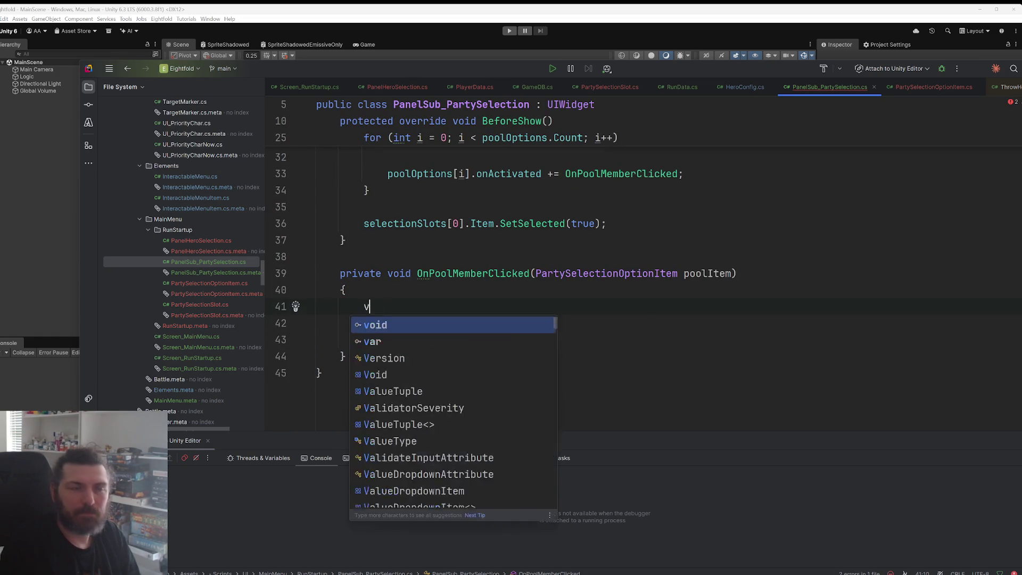
text(ar party =)
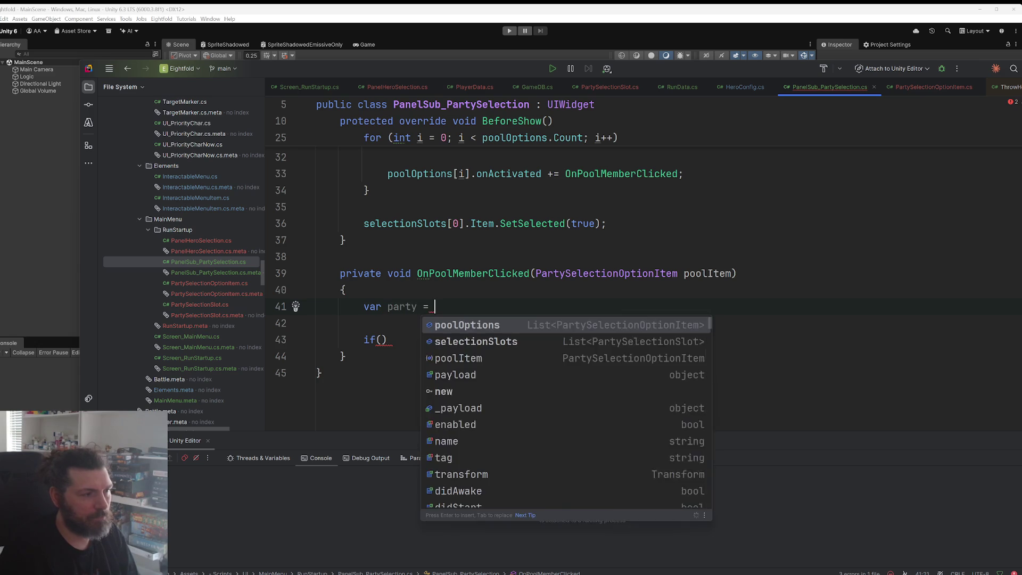
key(ctrl+v)
text(;)
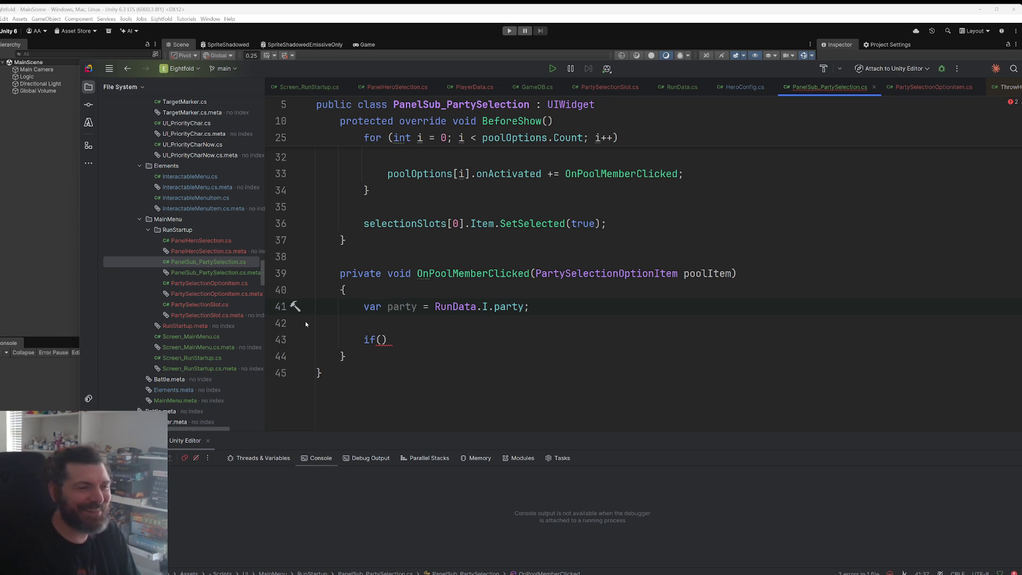
Step: Complete the check if(party.Contains(poolItem.Hero)) return; and leave a blank line above it
double_click(402, 307)
key(ctrl+c)
click(382, 340)
key(ctrl+v)
text(.)
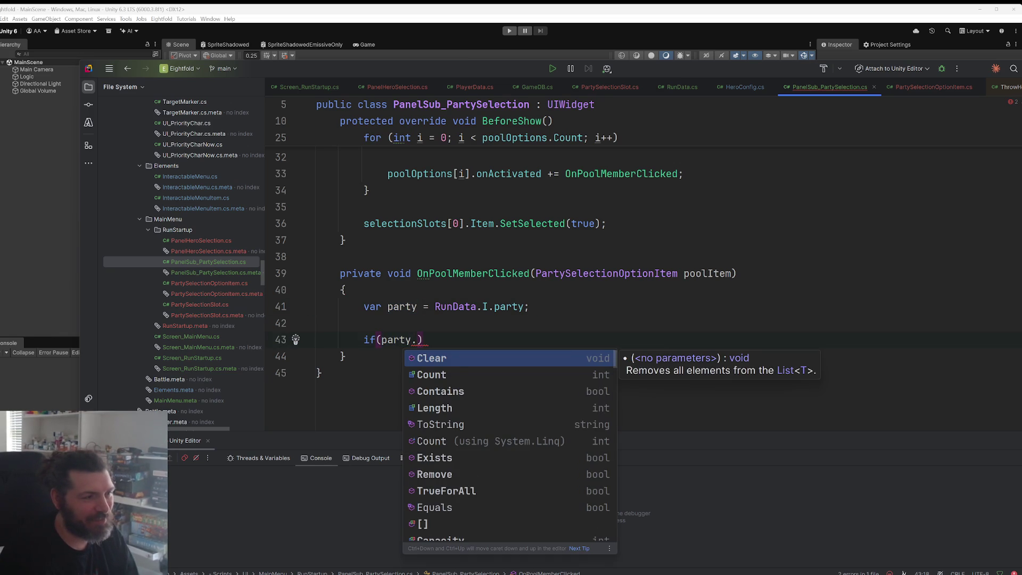
text(con)
key(Return)
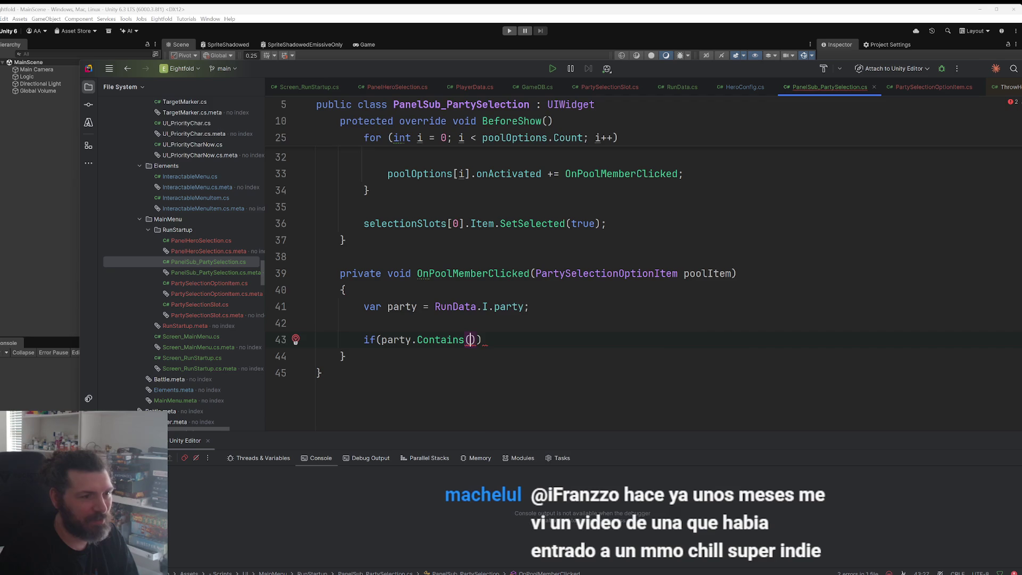
text(po)
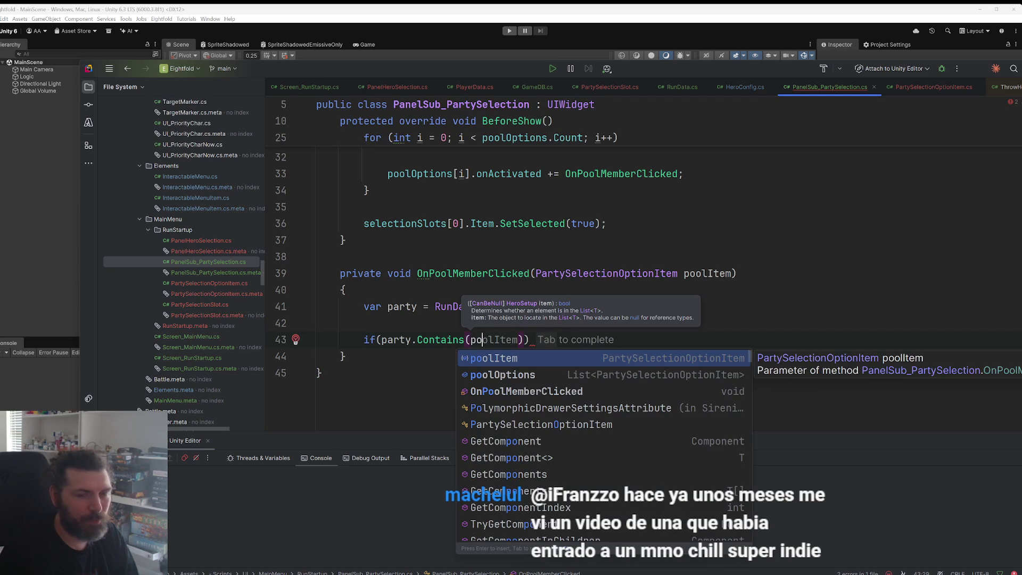
key(Tab)
text(.)
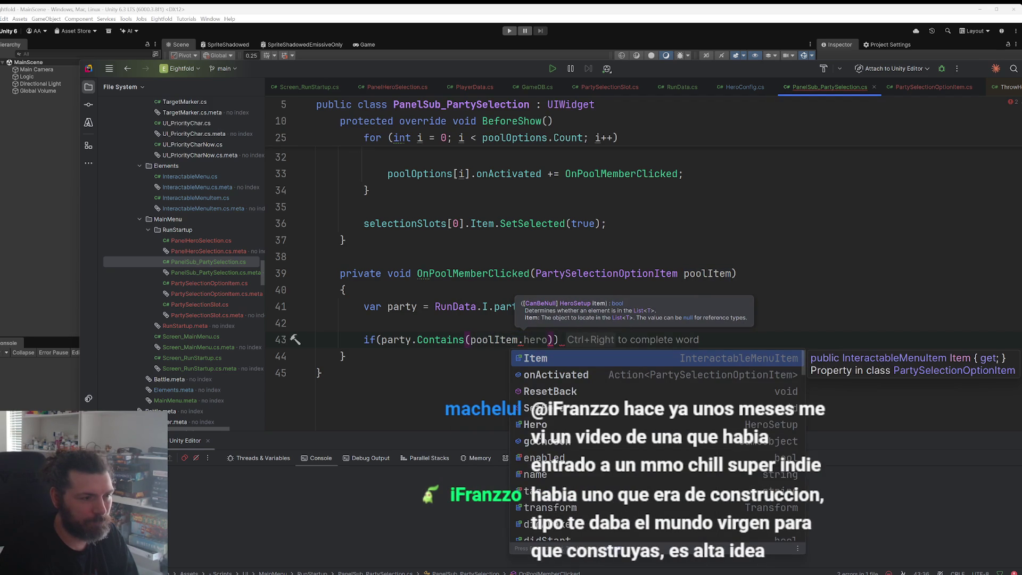
text(h)
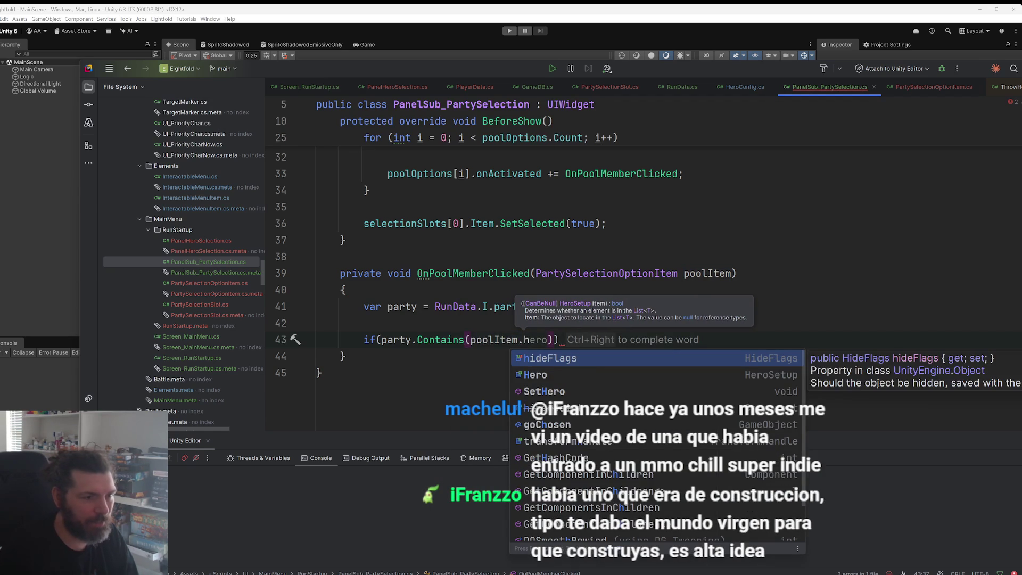
key(Down)
key(Tab)
text())
key(Return)
text(return;)
key(Return)
key(Return)
key(Up)
key(Up)
key(Up)
key(Return)
key(Return)
key(Up)
key(Up)
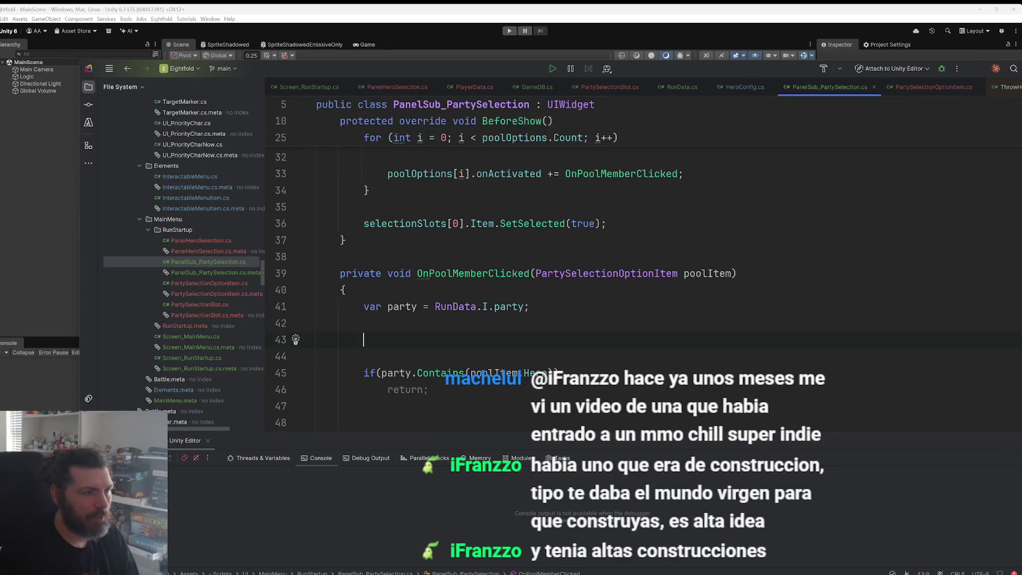
Step: Add if(party.Count >= 3) return; above the Contains check
text(if(party.cou)
key(Return)
text(>= 3))
key(Return)
text(retq)
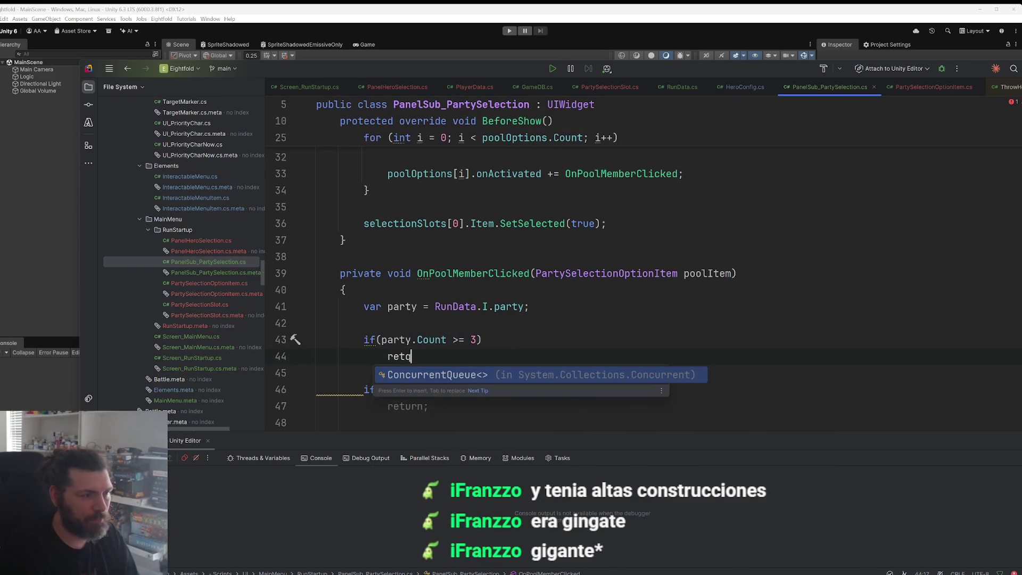
key(BackSpace)
text(u)
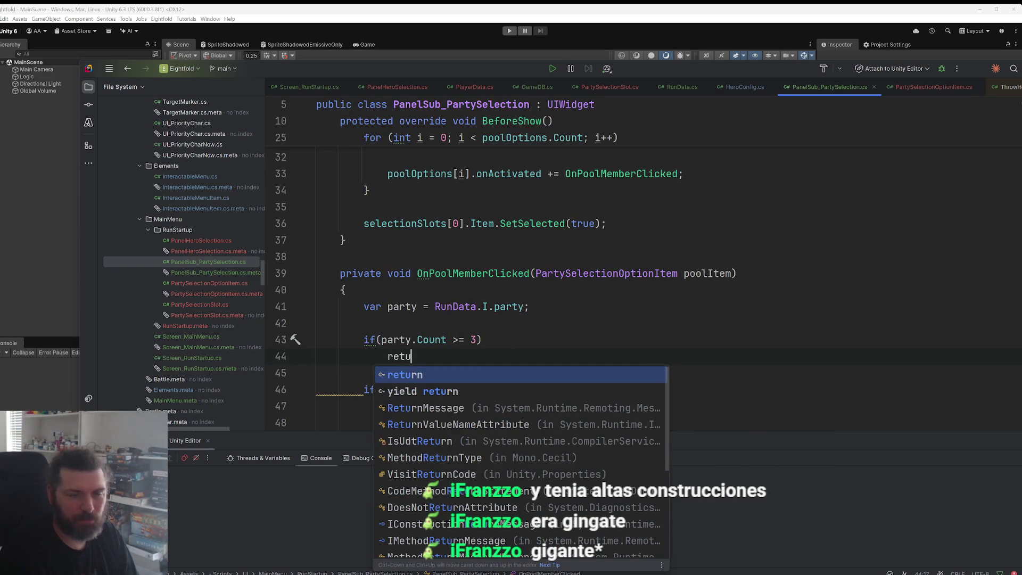
key(Return)
text(;)
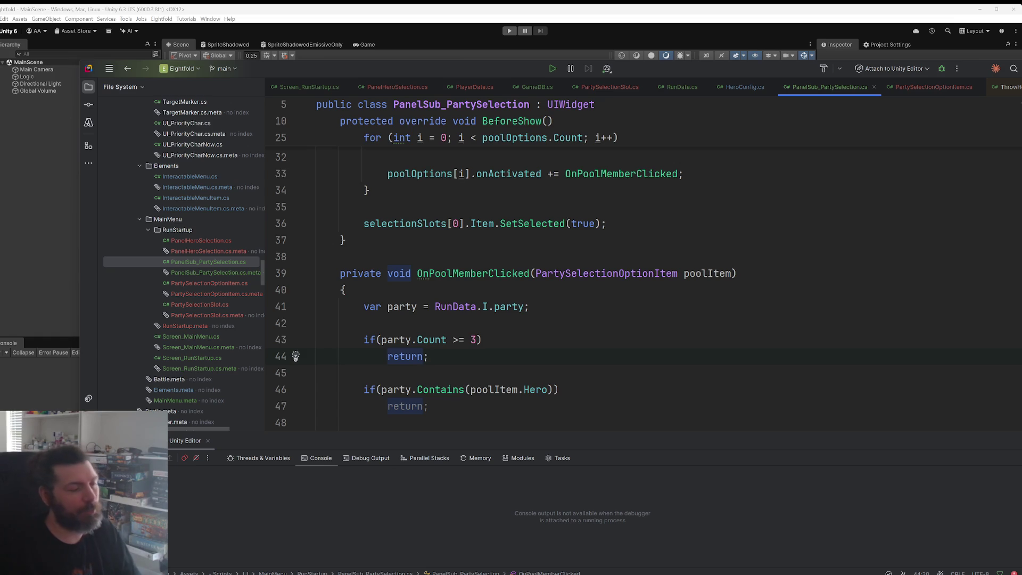
scroll(453, 266, down, 3)
click(453, 307)
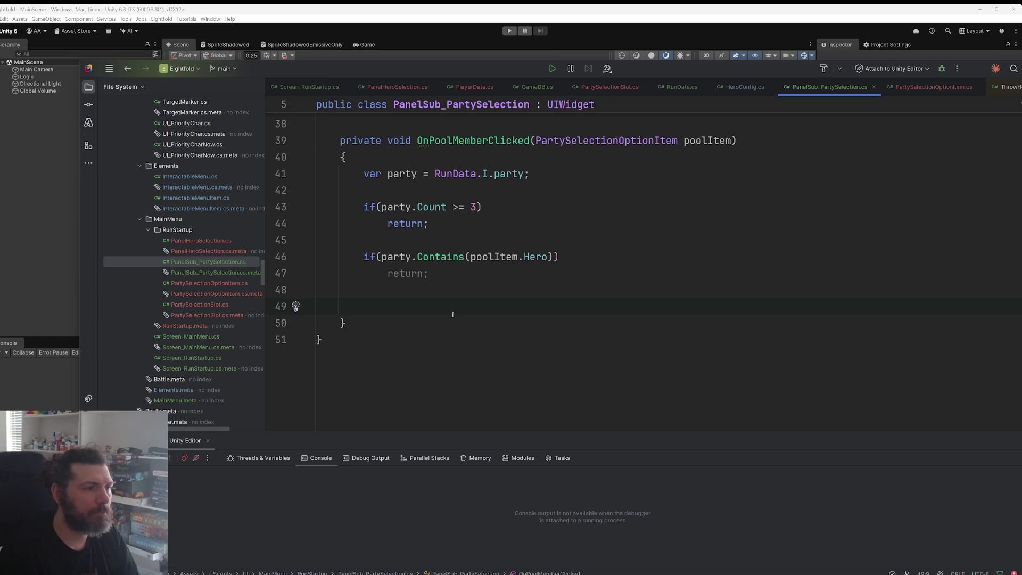
Step: Add a party.Add() call after the two early-return checks in OnPoolMemberClicked
text(party.ad)
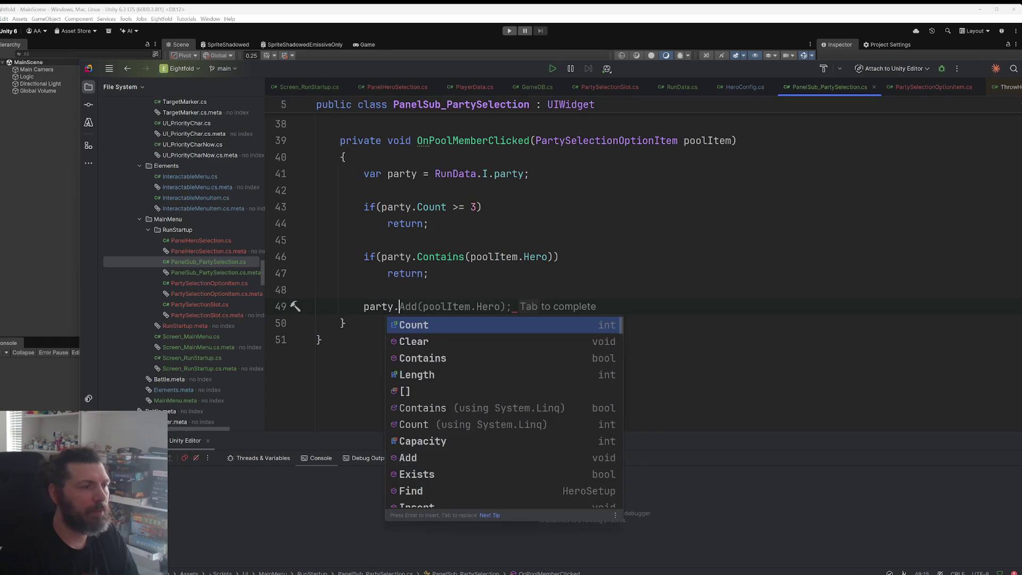
key(Return)
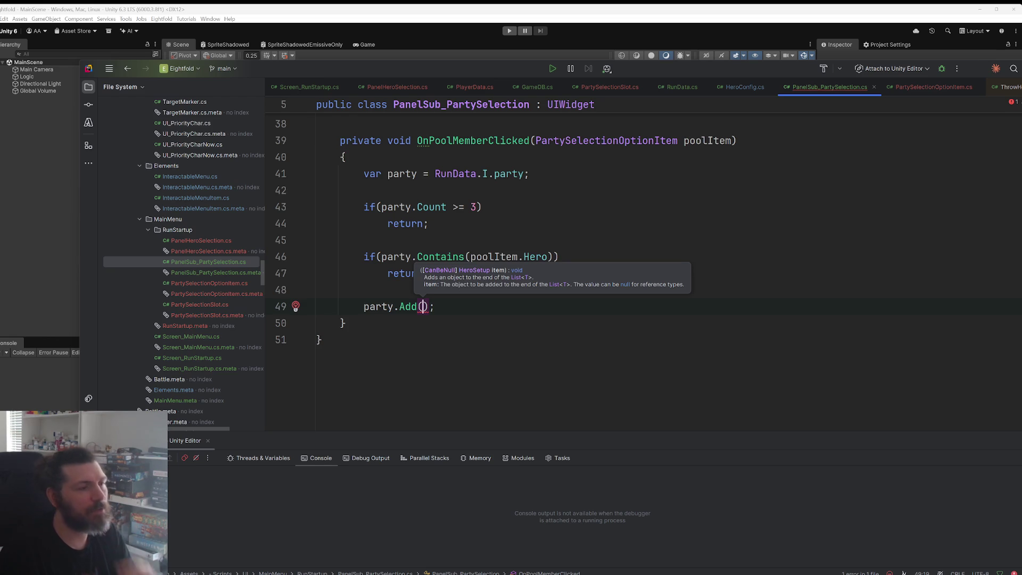
key(End)
key(shift+Up)
click(317, 290)
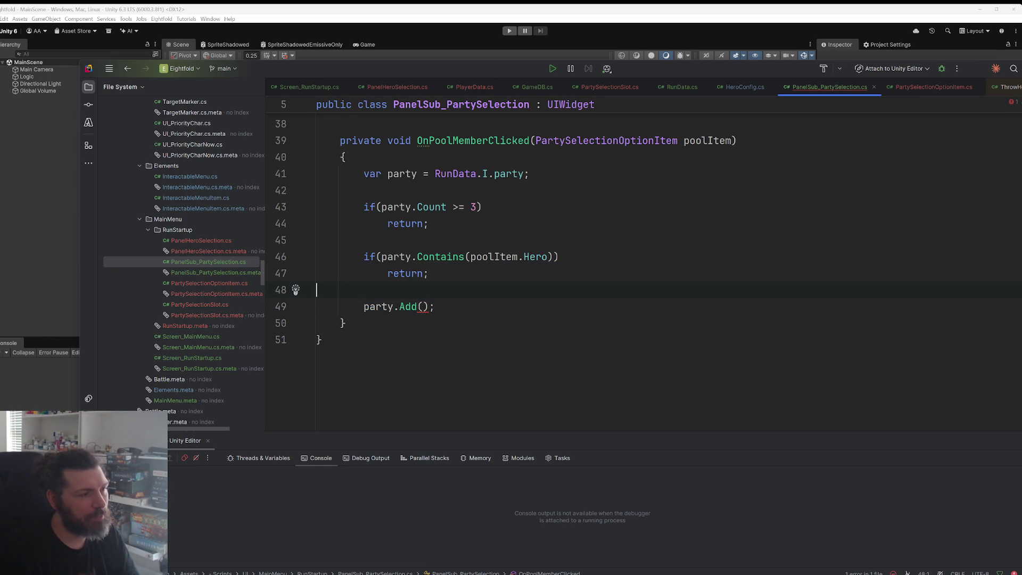
key(Home)
key(End)
Step: Delete the party.Add line, restore it with Ctrl+Z, and switch to the Unity editor
key(shift+Up)
key(BackSpace)
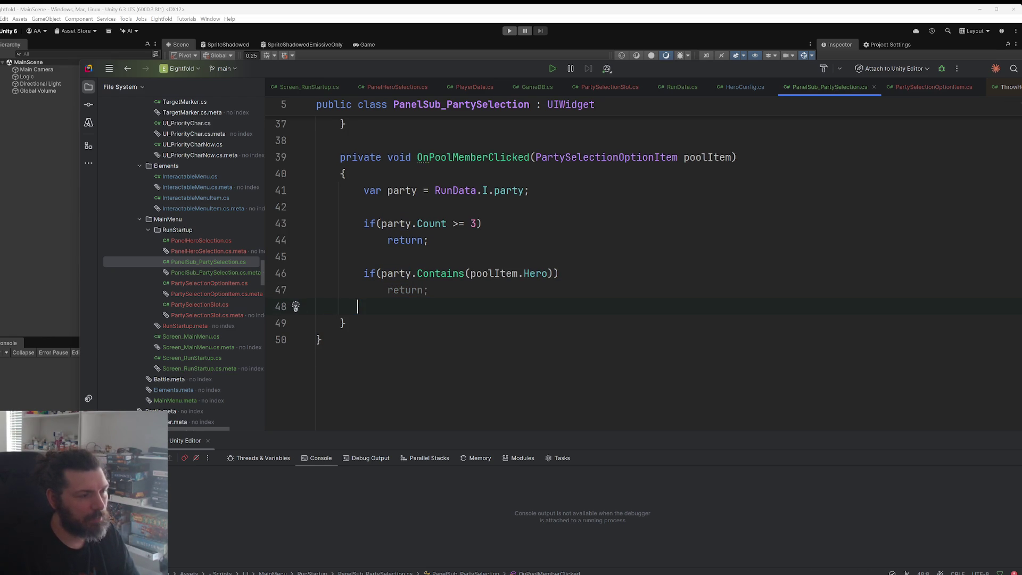
key(ctrl+z)
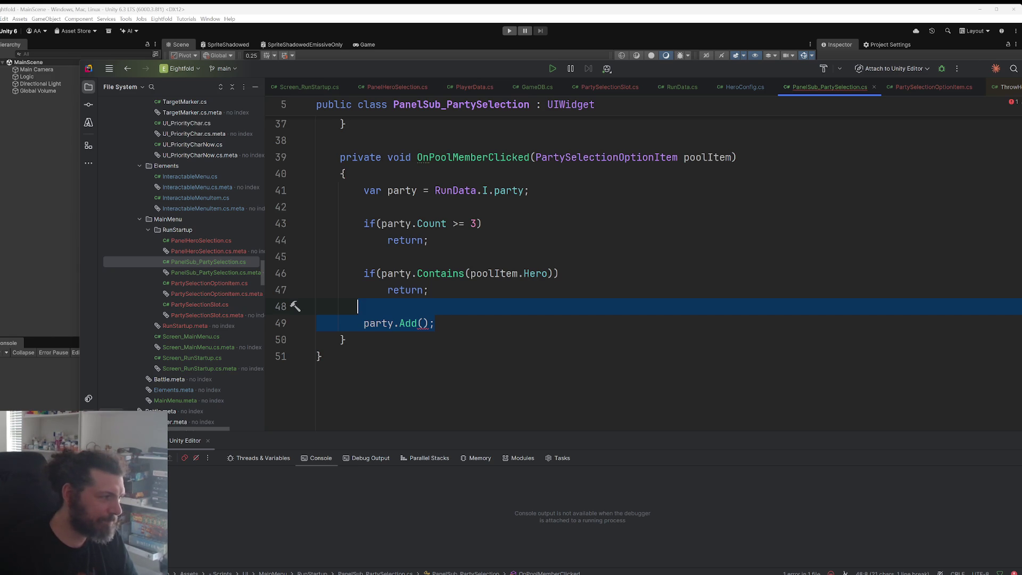
key(alt+Tab)
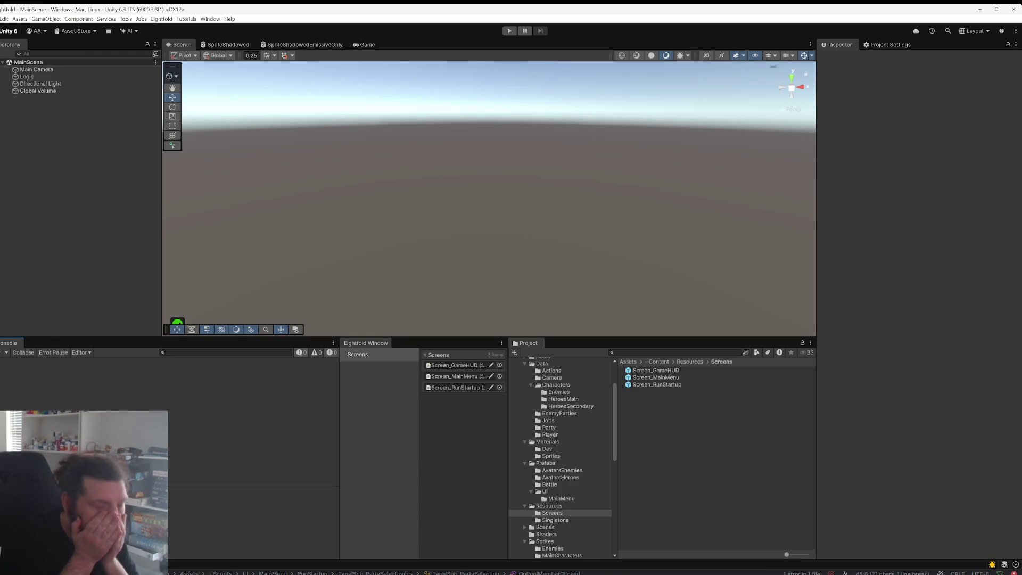
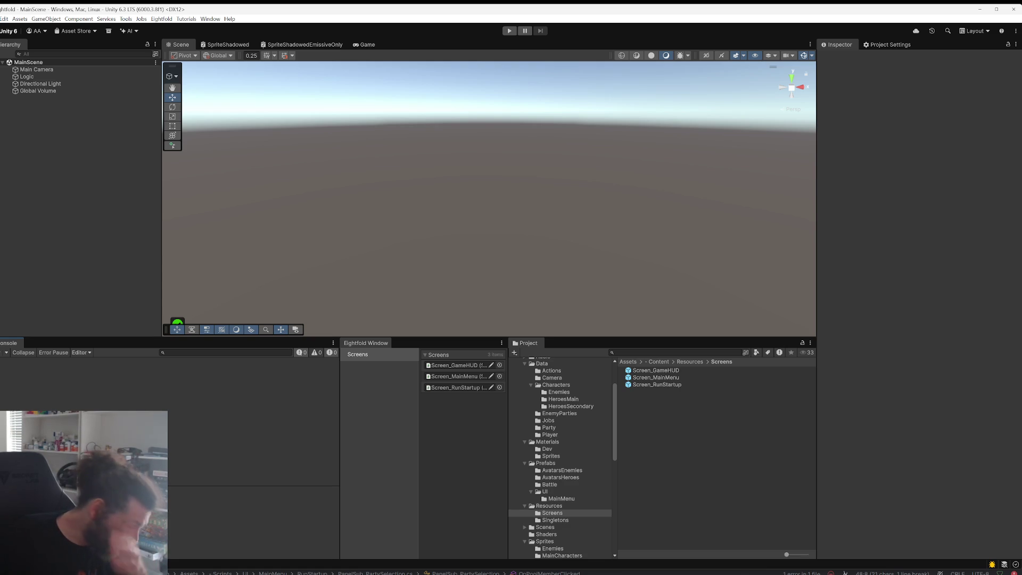
Step: Switch from Unity to Rider to show the PanelSub_PartySelection.cs script
key(alt+Tab)
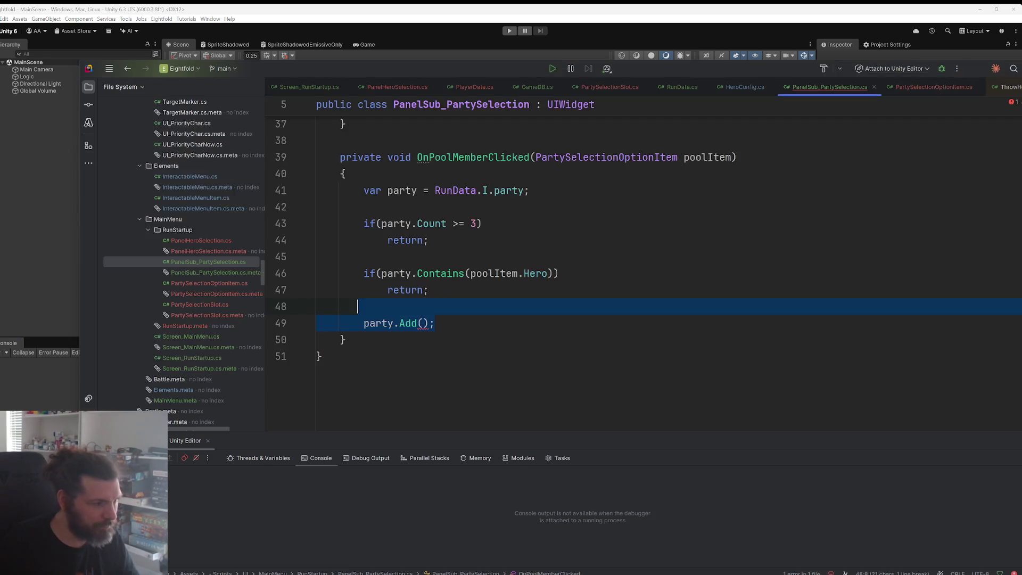
Step: Delete the party.Add call, the party size limit check and the party.Contains duplicate check from OnPoolMemberClicked
key(Right)
key(ctrl+x)
drag(429, 240, 267, 224)
key(ctrl+x)
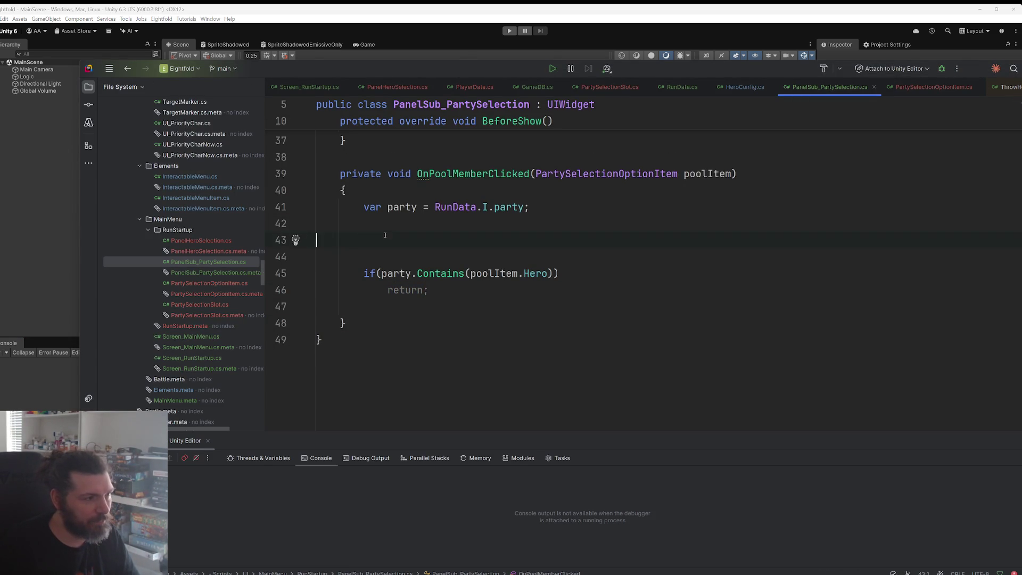
key(Delete)
key(Delete)
drag(445, 288, 319, 273)
key(ctrl+x)
scroll(591, 282, up, 6)
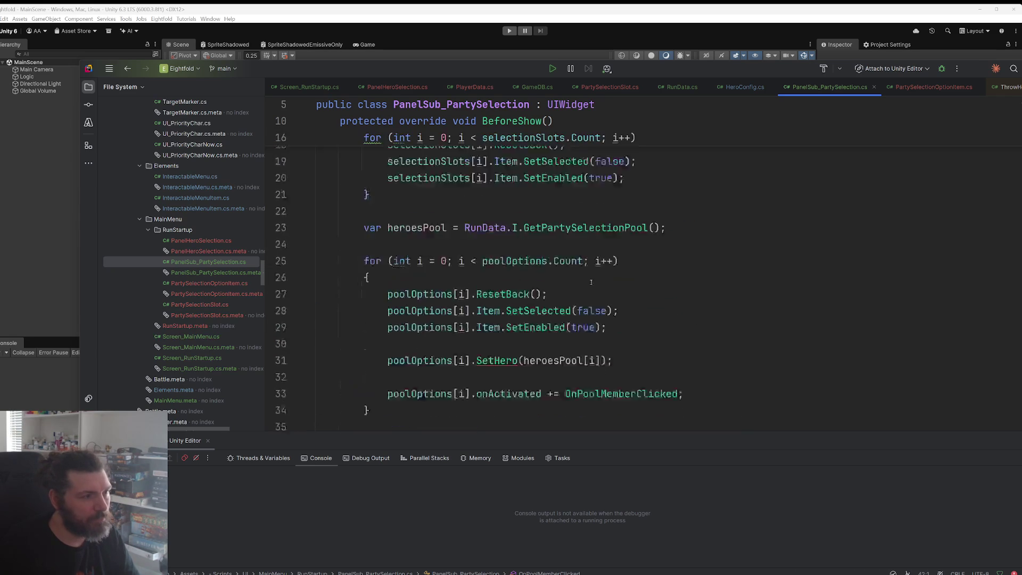
scroll(591, 282, up, 5)
scroll(593, 281, down, 3)
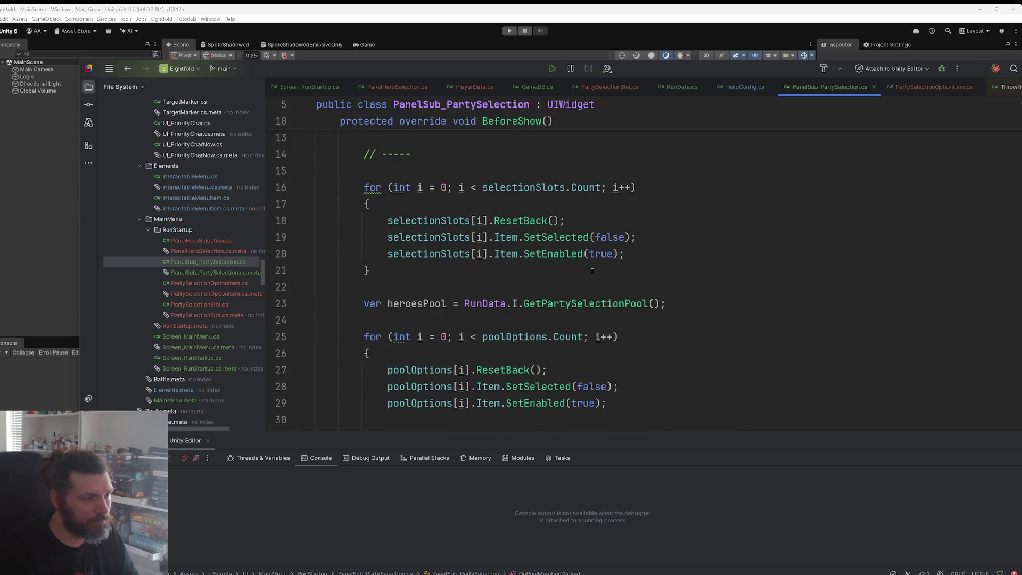
Step: Declare the field 'private PartySelectionSlot _usingSlot = null;' below the public lists
click(635, 258)
key(ctrl+shift+Left)
key(ctrl+shift+Left)
key(ctrl+shift+Left)
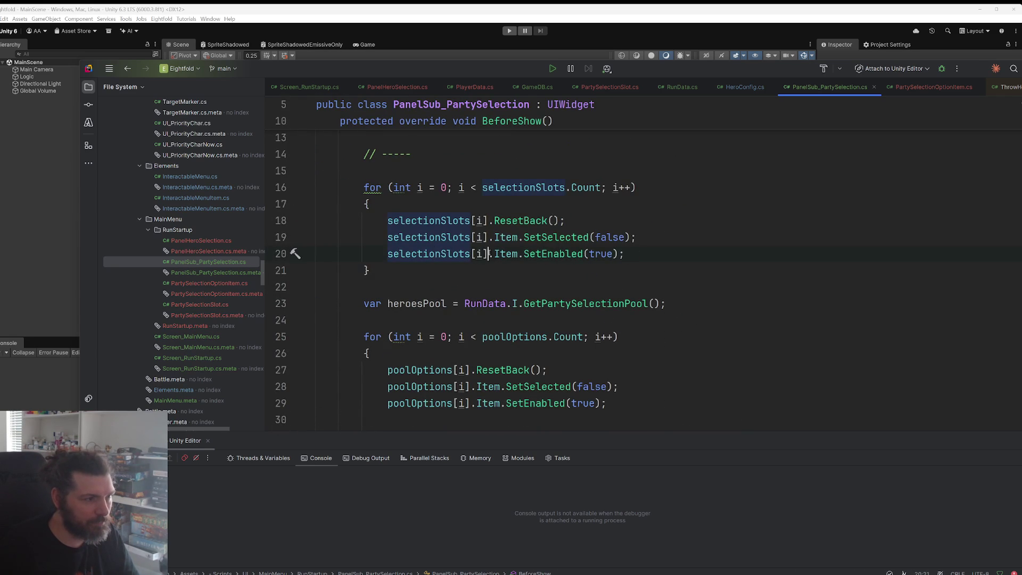
key(shift+Left)
scroll(612, 272, up, 3)
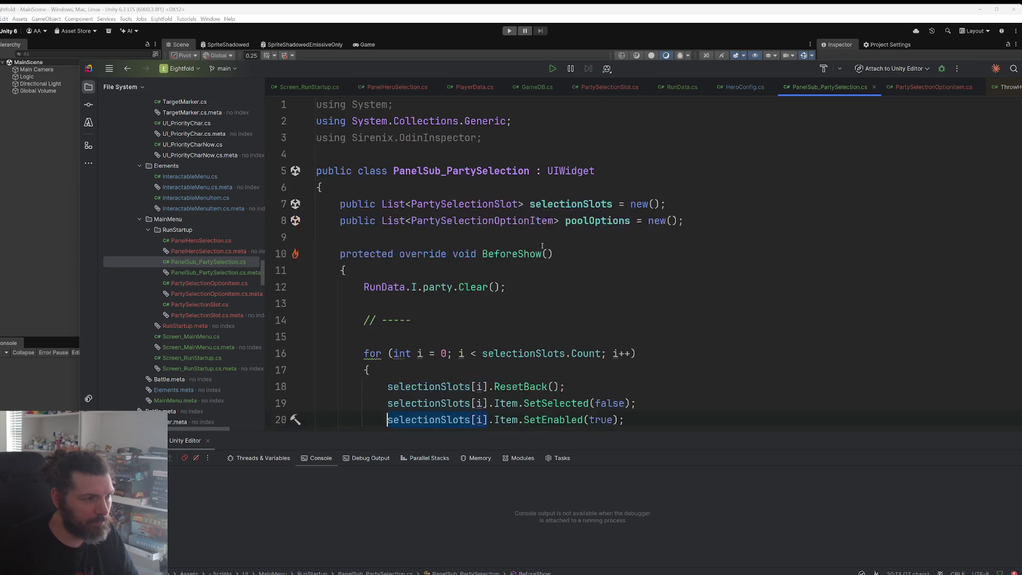
click(506, 243)
key(Return)
key(Return)
text(private PartySelectionSlot)
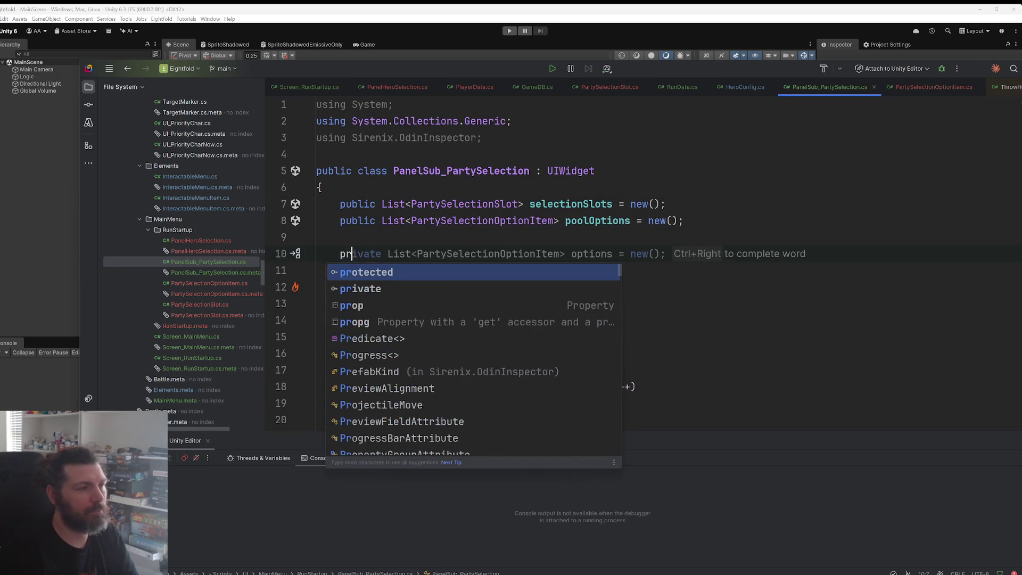
text( _selected)
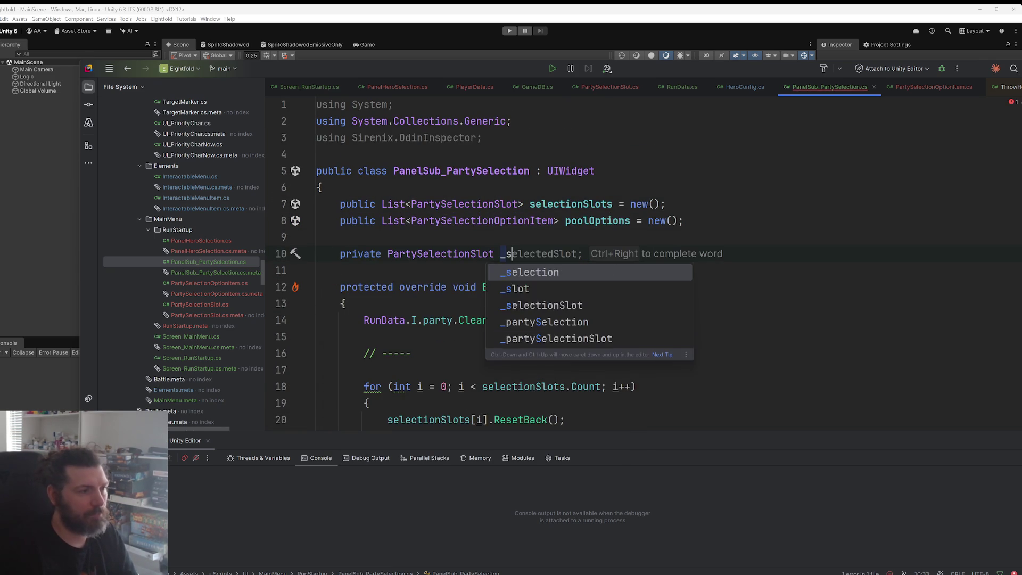
key(BackSpace)
key(BackSpace)
key(BackSpace)
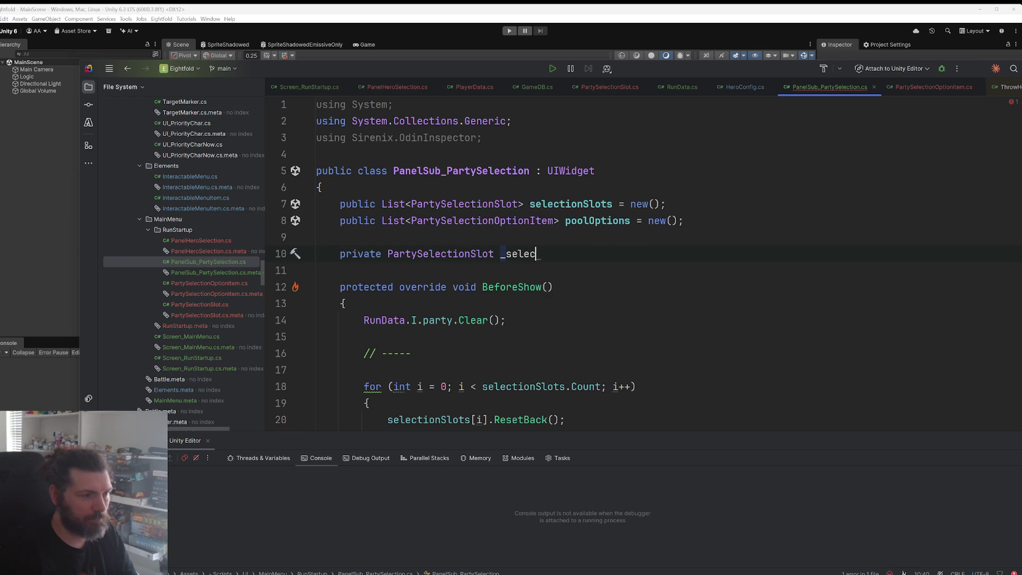
text(currentSl)
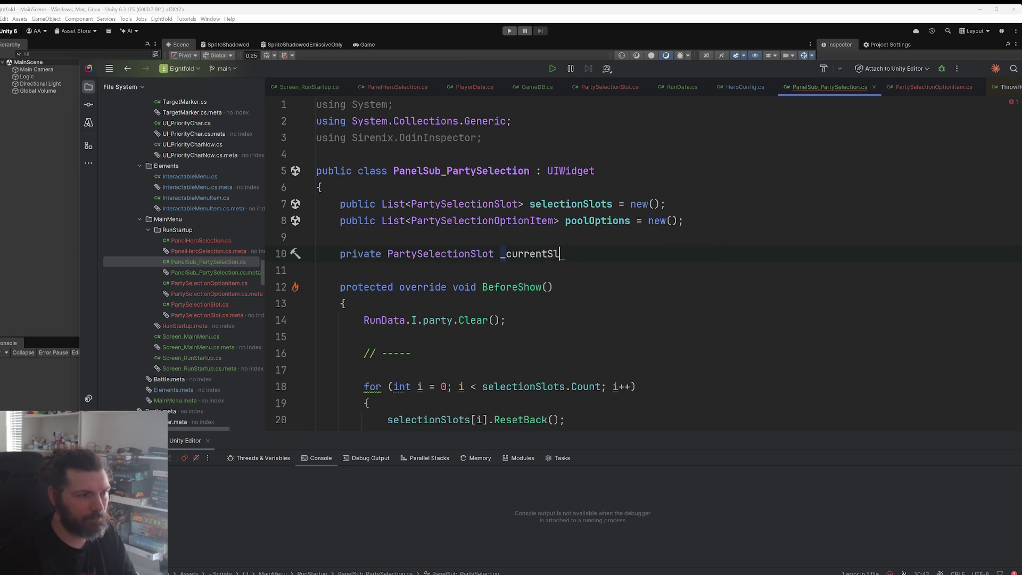
key(BackSpace)
key(BackSpace)
key(BackSpace)
text(rentSlot)
key(BackSpace)
key(BackSpace)
key(BackSpace)
text(usingSlot)
key(Tab)
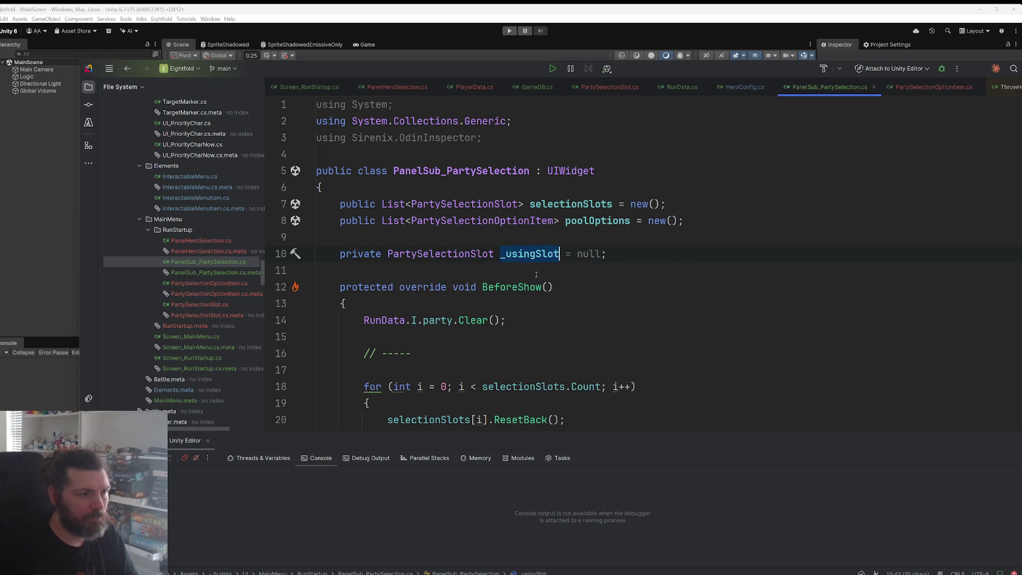
Step: Add '_usingSlot = null;' after the party clear line in BeforeShow
scroll(554, 251, down, 2)
click(533, 236)
key(Return)
key(Return)
text(_usingSlot = null;)
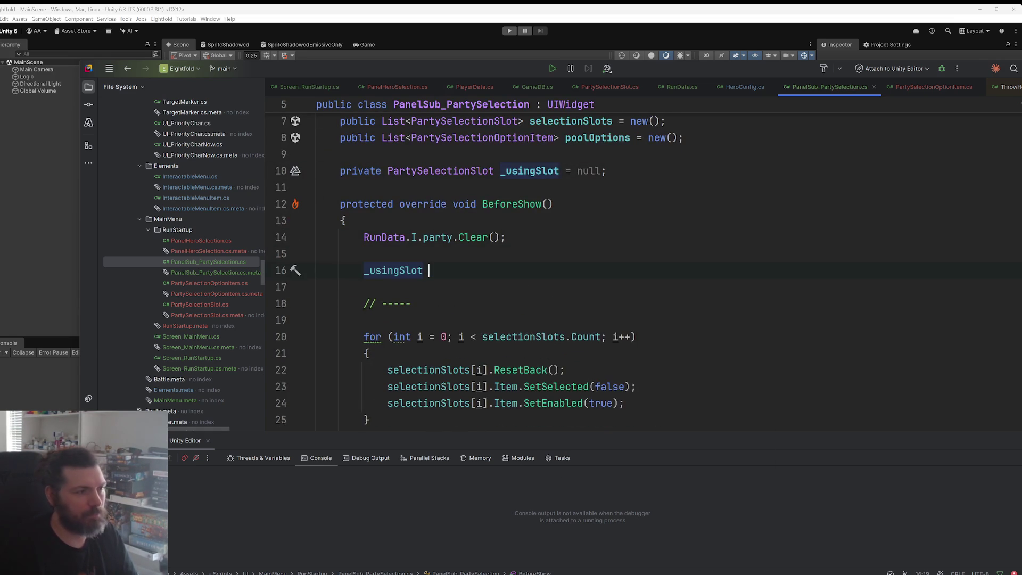
scroll(522, 241, down, 10)
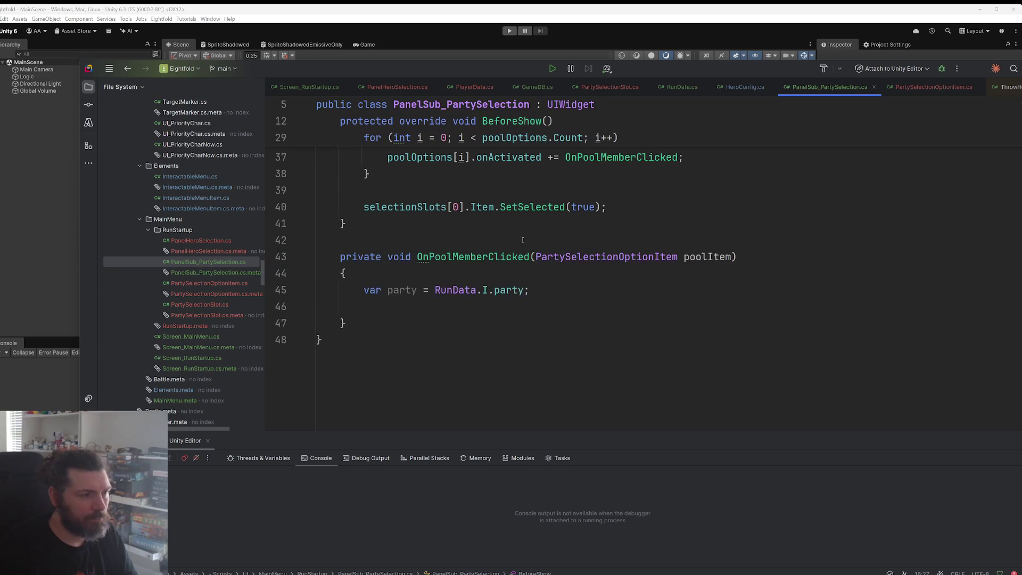
Step: Insert 'if(_usingSlot == null) return;' as the first lines of OnPoolMemberClicked
click(518, 266)
key(Return)
text(if)
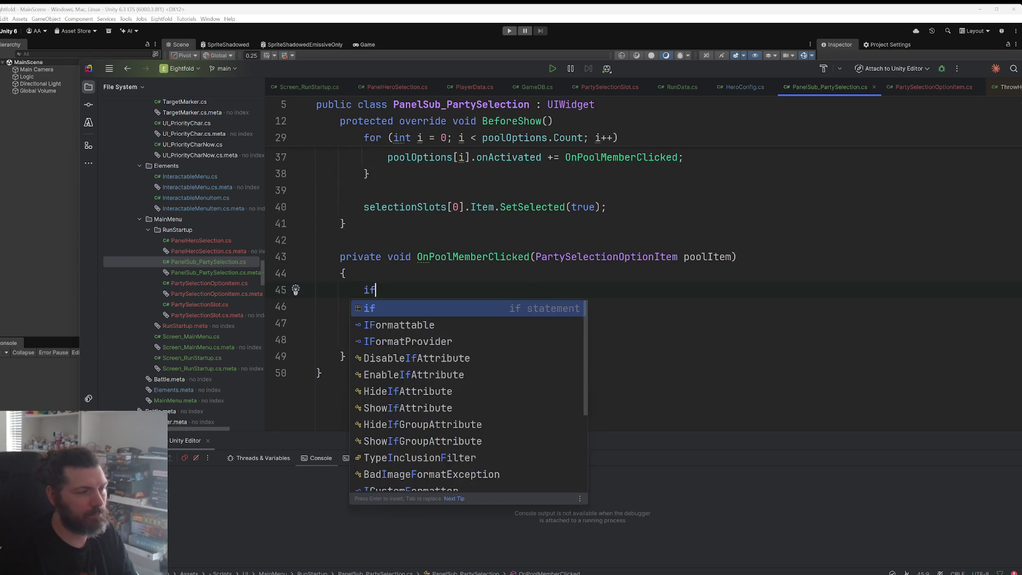
text((_usingSlot == n)
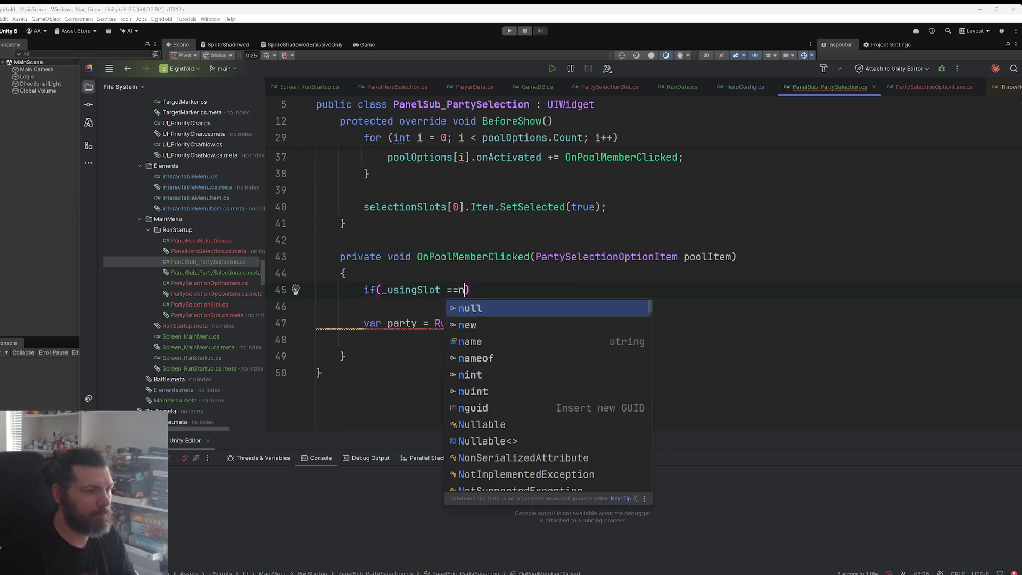
key(Return)
key(End)
key(Return)
text(return;)
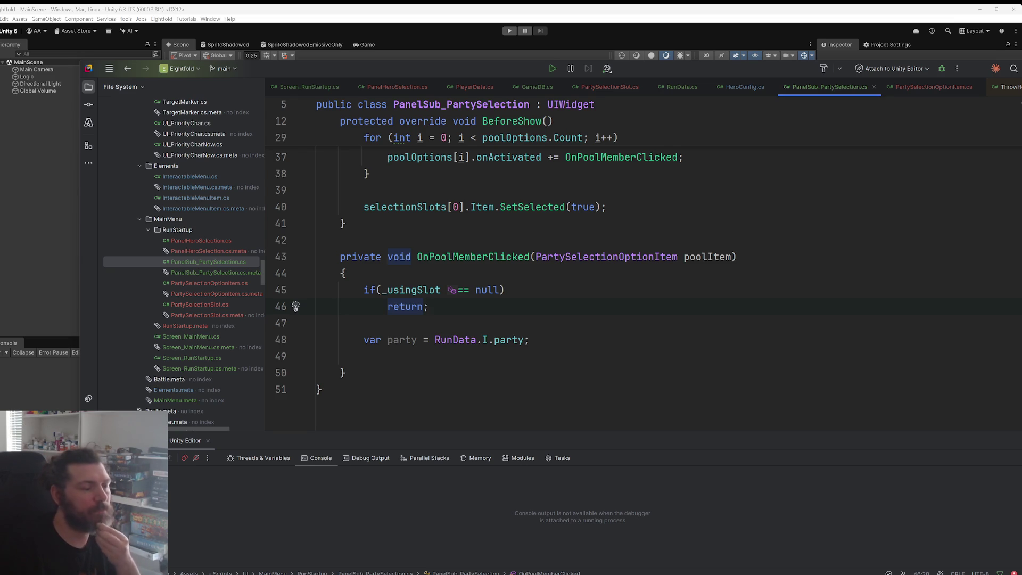
scroll(636, 276, up, 7)
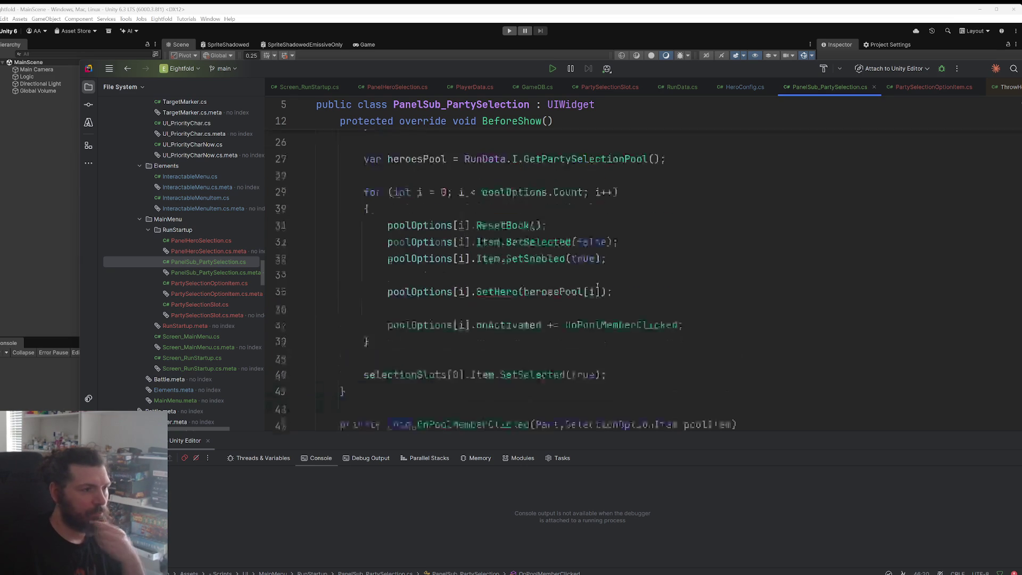
scroll(639, 276, up, 3)
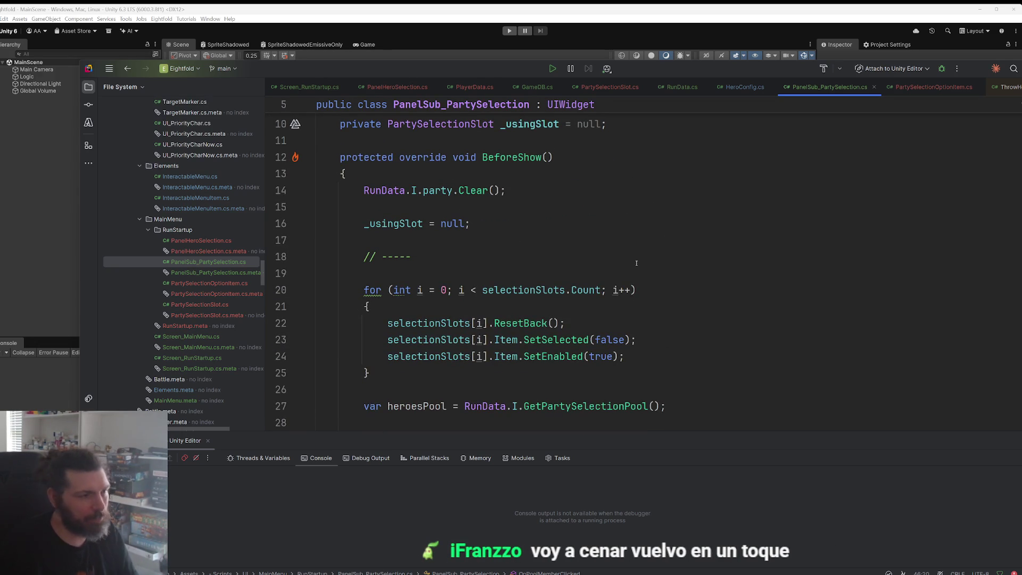
Step: In the slot loop, subscribe selectionSlots[i].onActivated += OnSlotSelected after the SetEnabled line
scroll(638, 265, down, 3)
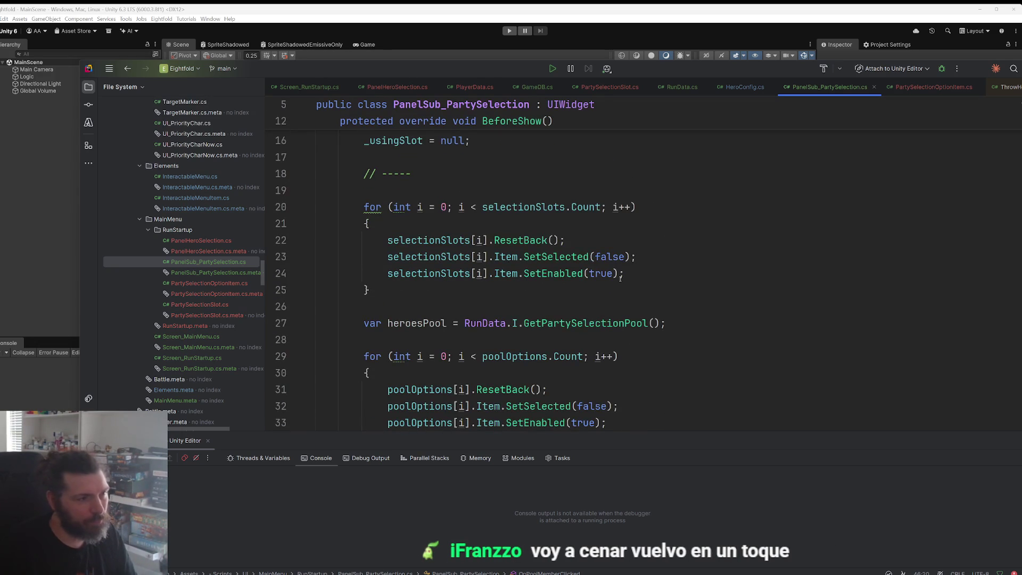
click(491, 272)
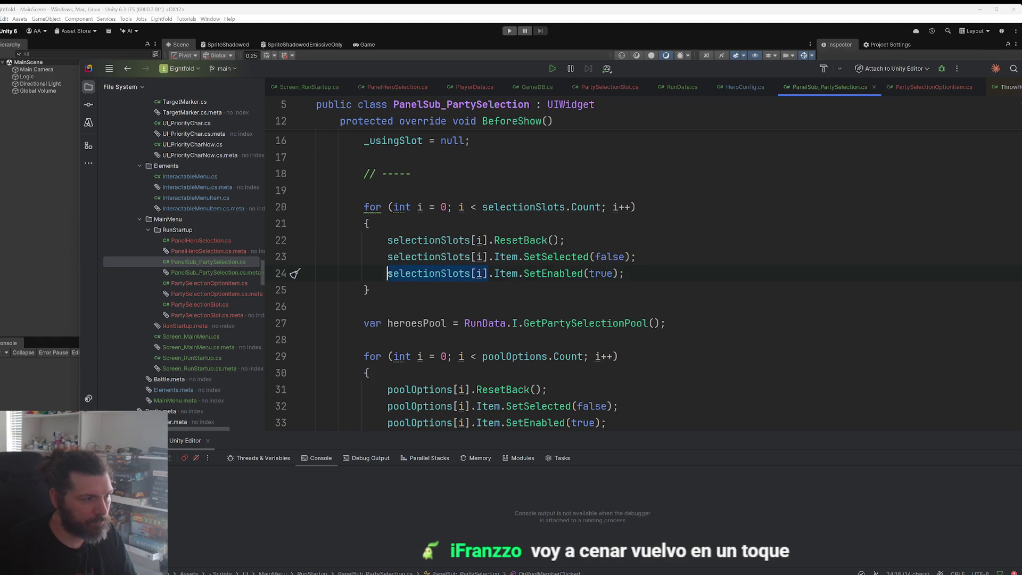
click(639, 277)
key(Return)
text(selectionSlots[i])
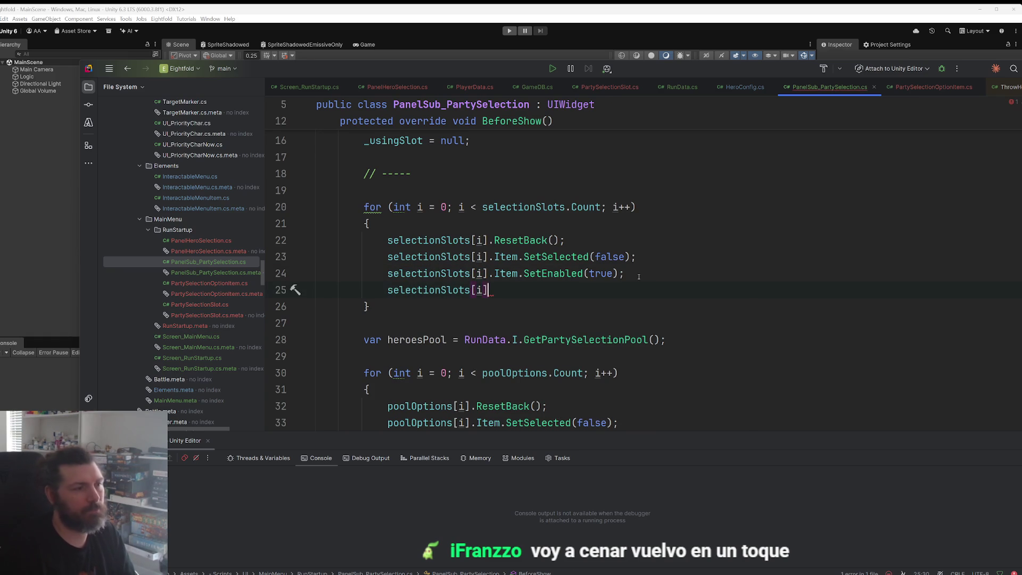
text(.)
text(on)
key(Return)
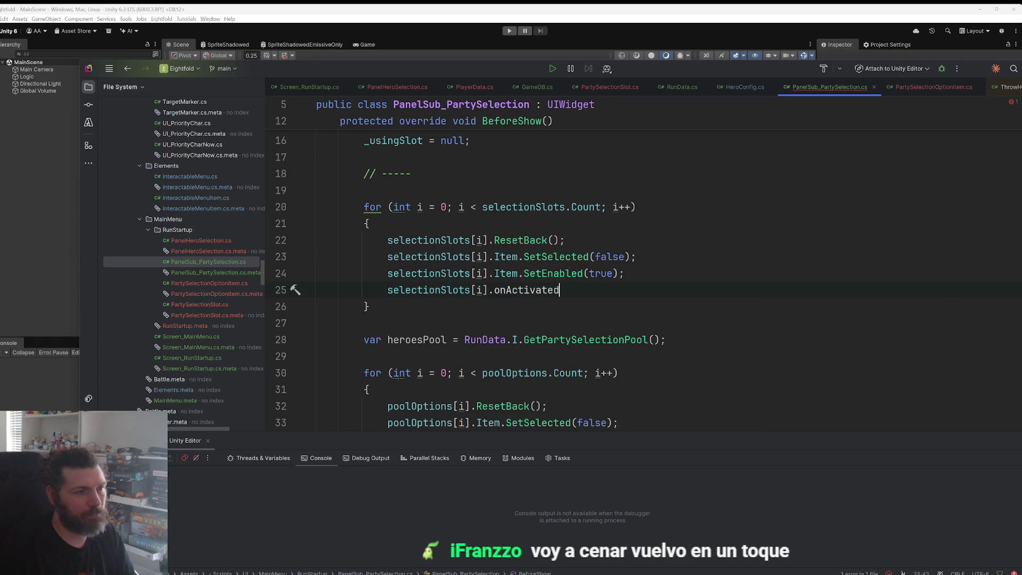
text(+= OnSlot)
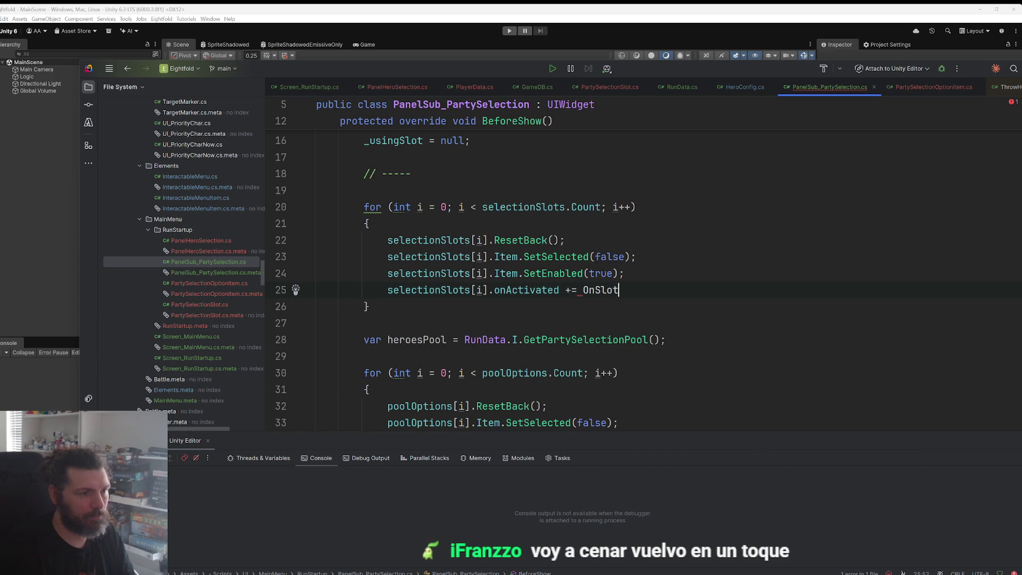
text(Selected;)
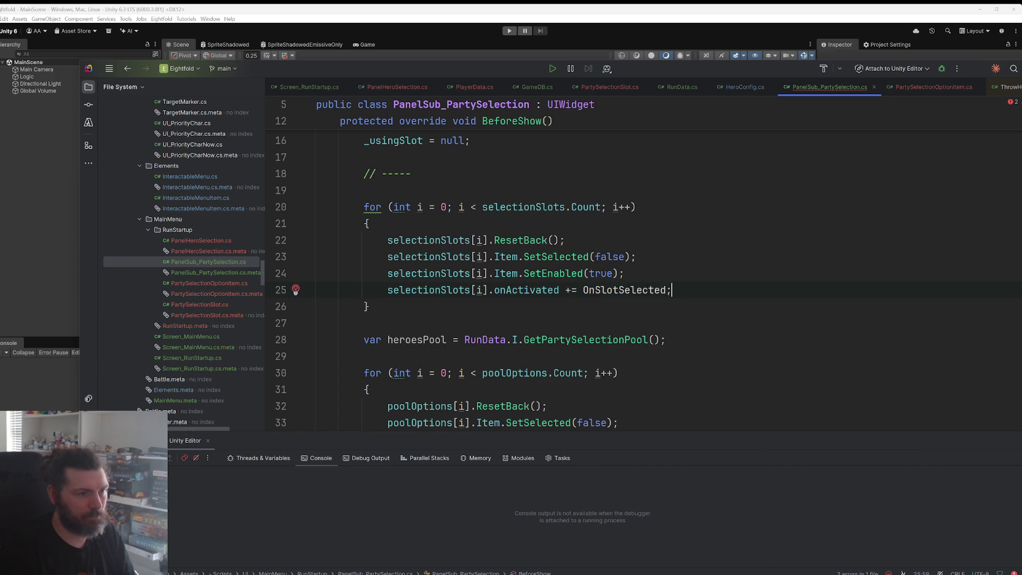
Step: Generate the OnSlotSelected handler with parameter slotItem, whose body is '_usingSlot = slotItem;'
key(alt+Return)
key(Return)
key(BackSpace)
double_click(625, 205)
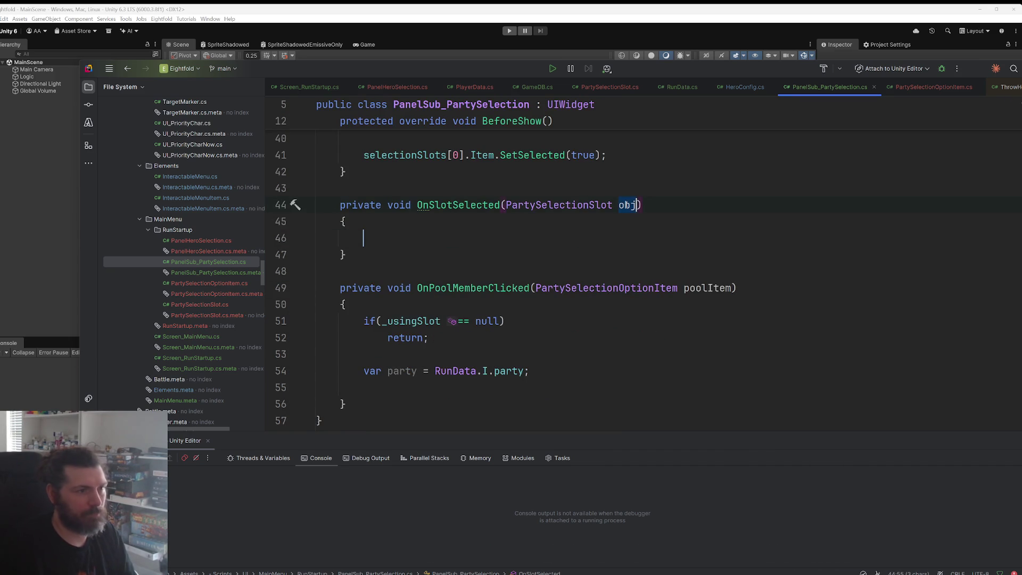
text(slotItem)
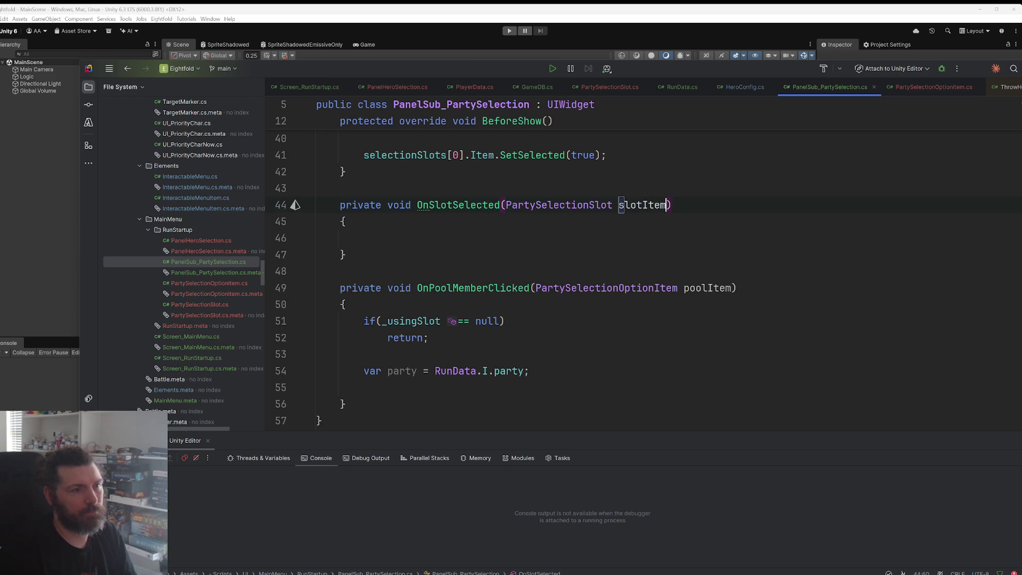
double_click(647, 205)
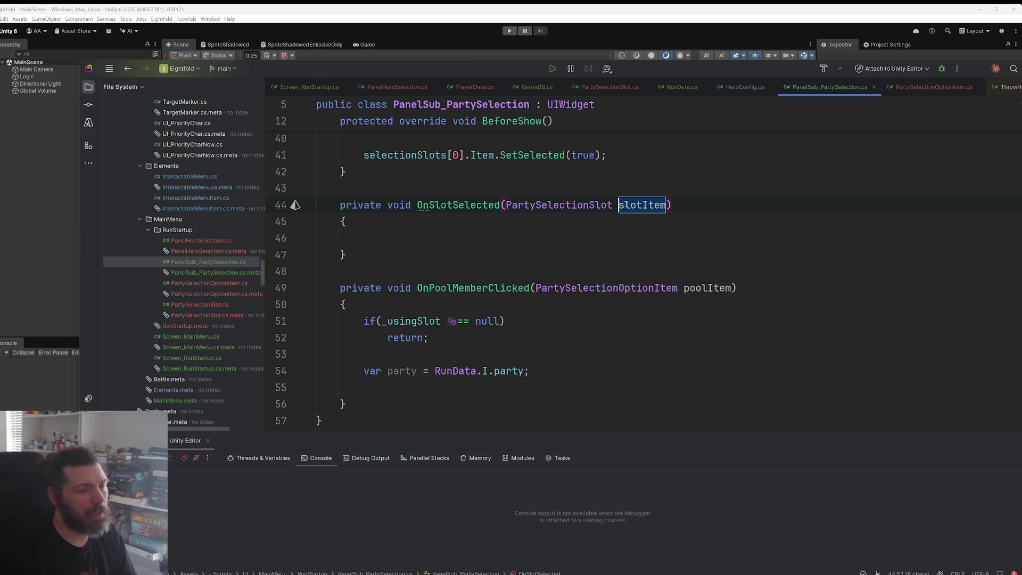
double_click(641, 205)
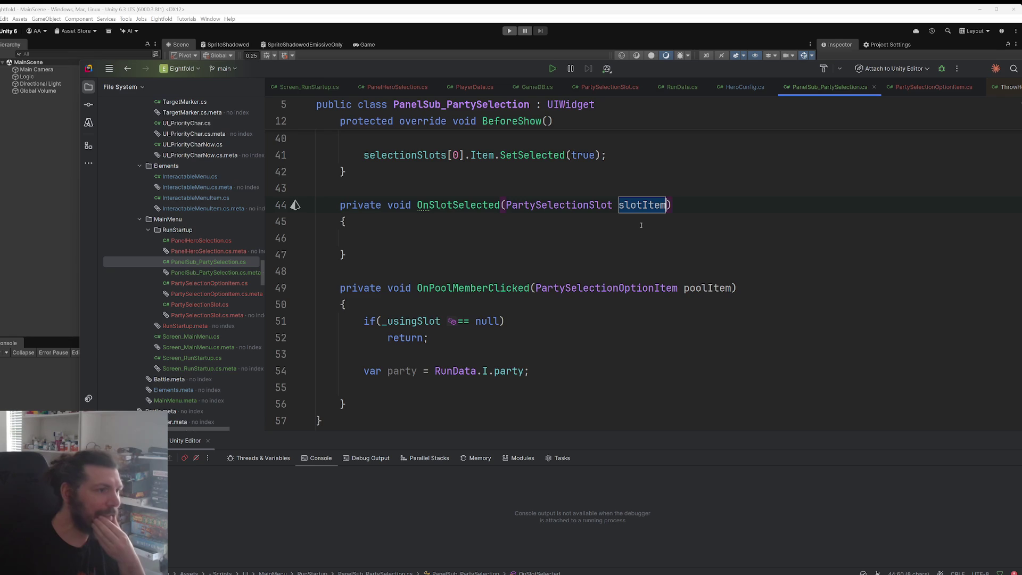
click(533, 240)
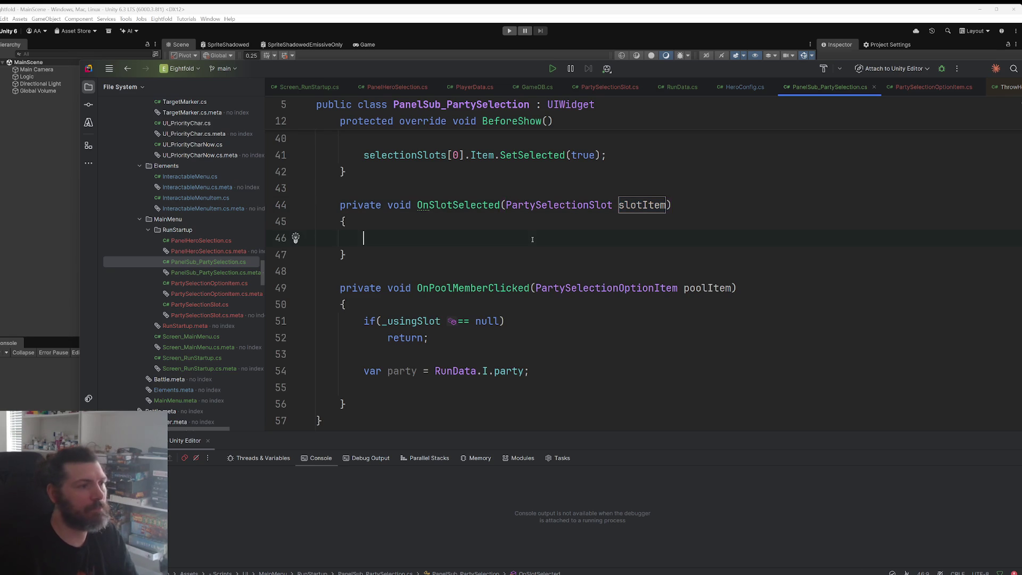
text(_u)
key(Tab)
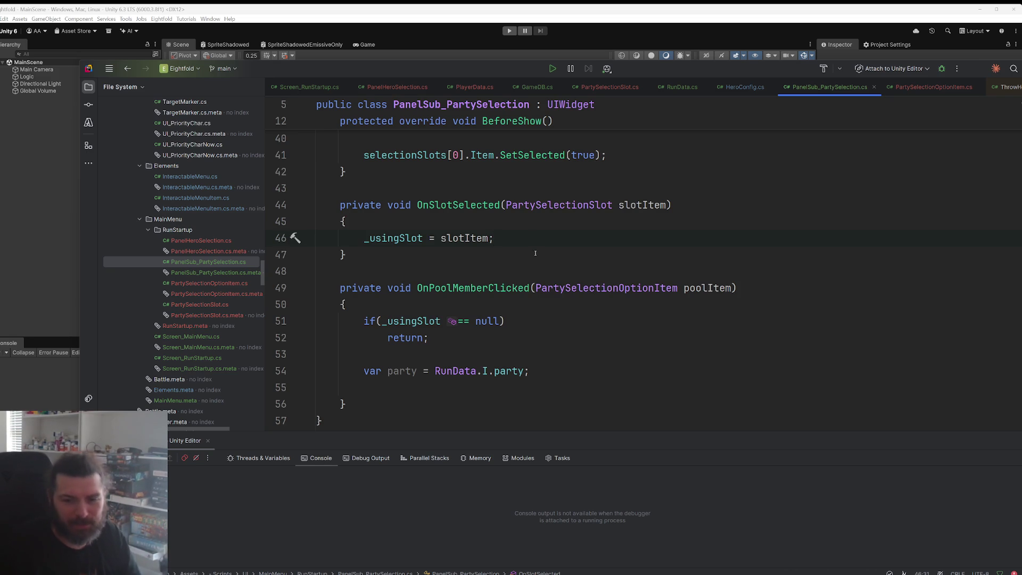
Step: Open a new empty line after 'var party = RunData.I.party' in OnPoolMemberClicked
click(562, 362)
click(560, 374)
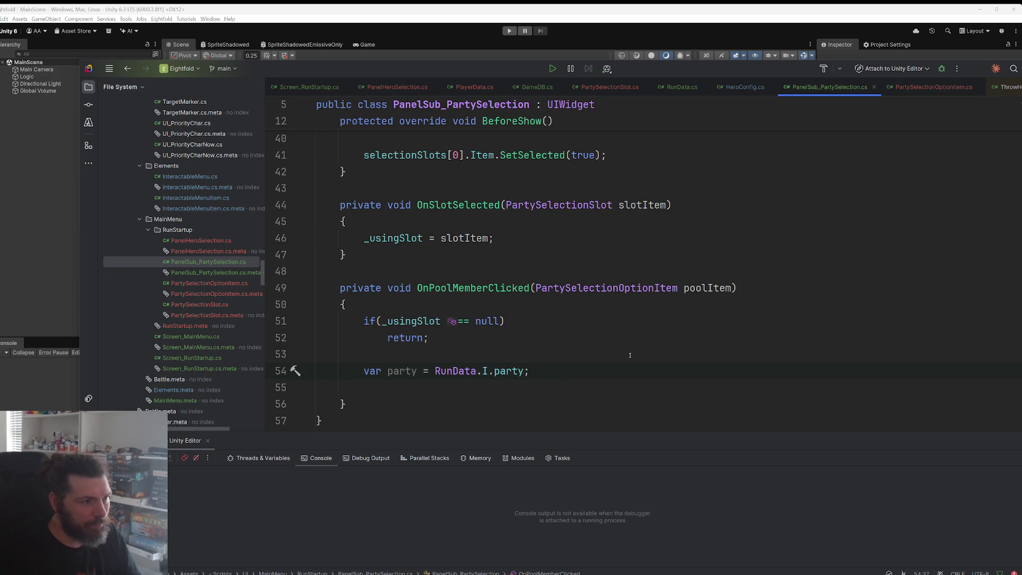
scroll(547, 388, down, 2)
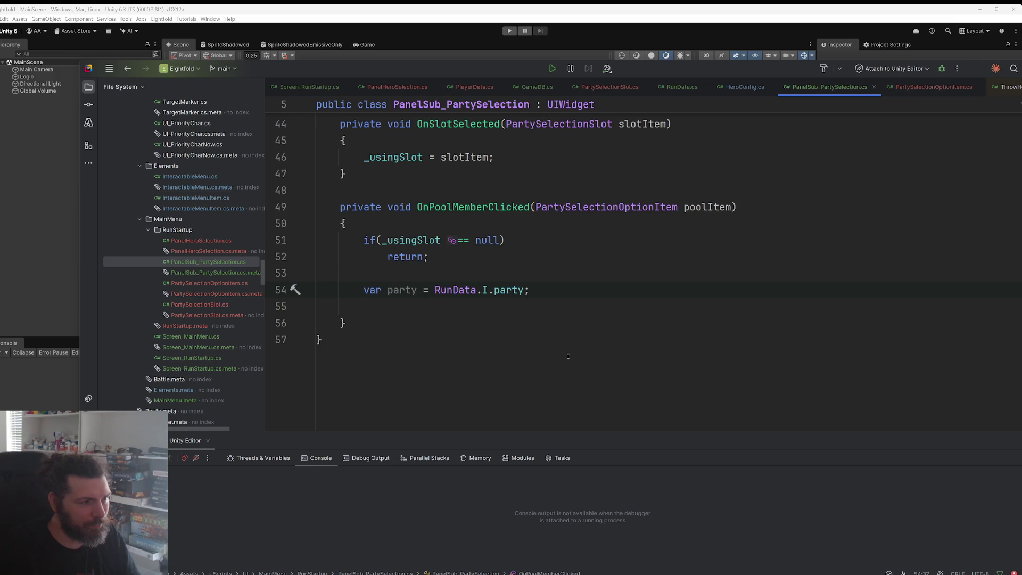
scroll(568, 356, up, 2)
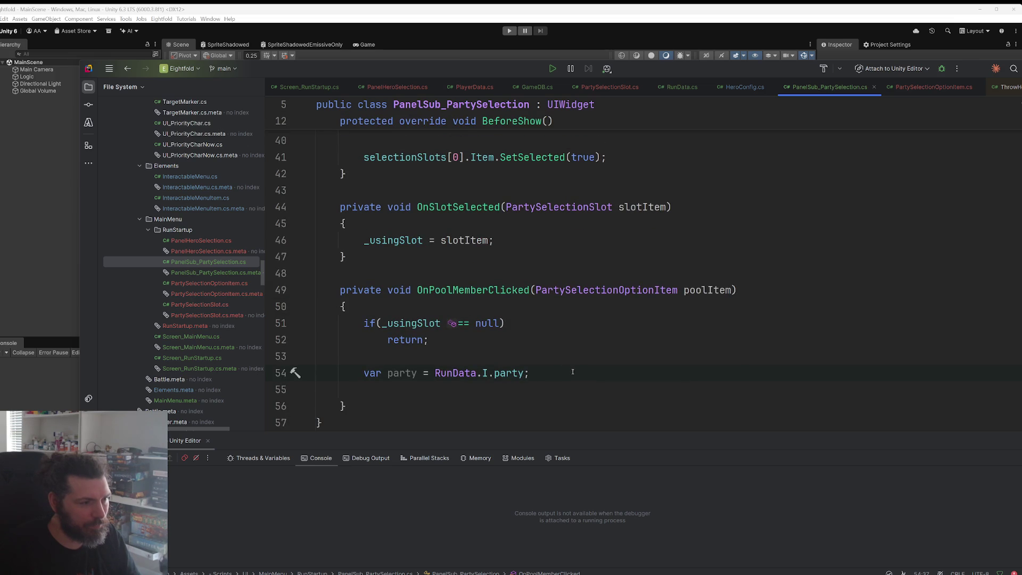
scroll(573, 362, down, 2)
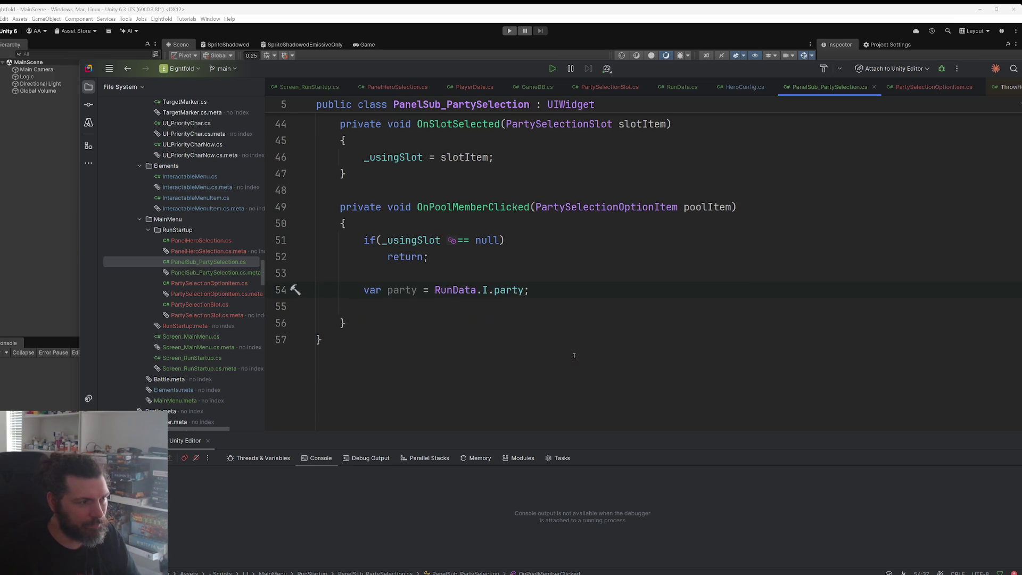
key(Return)
key(Return)
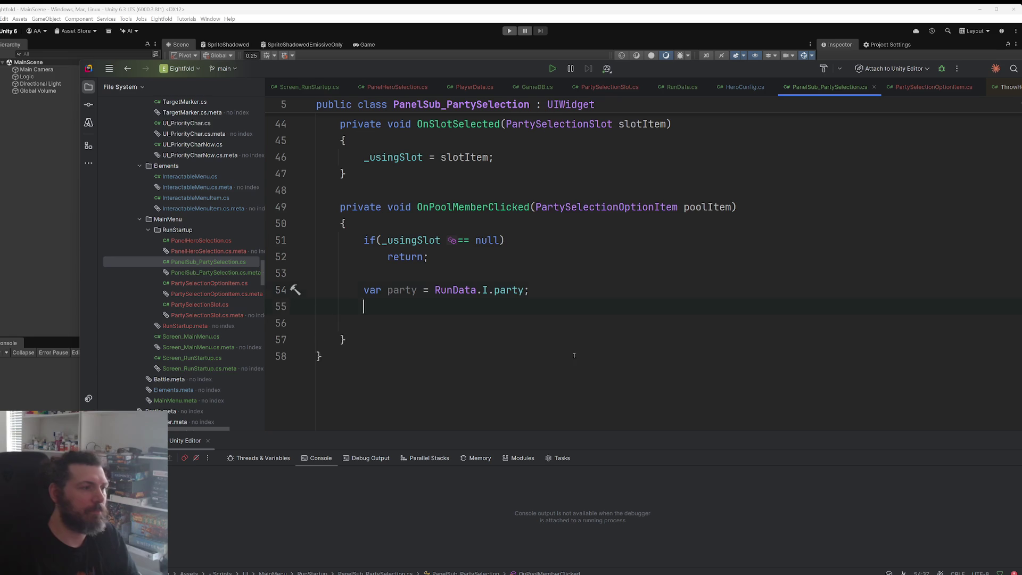
Step: Discard the half-written if condition and delete the unused var party lookup line
text(if()
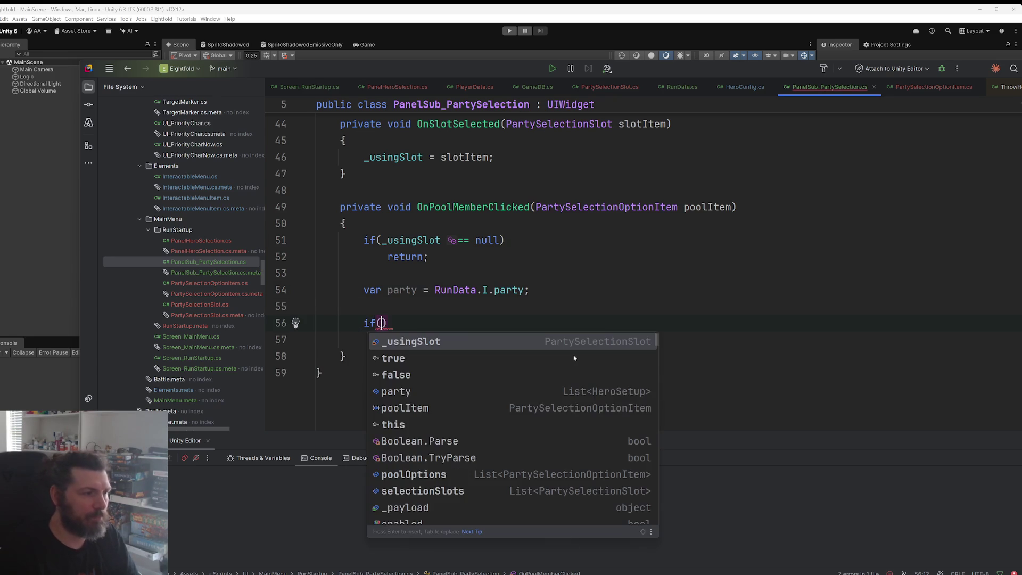
text(P)
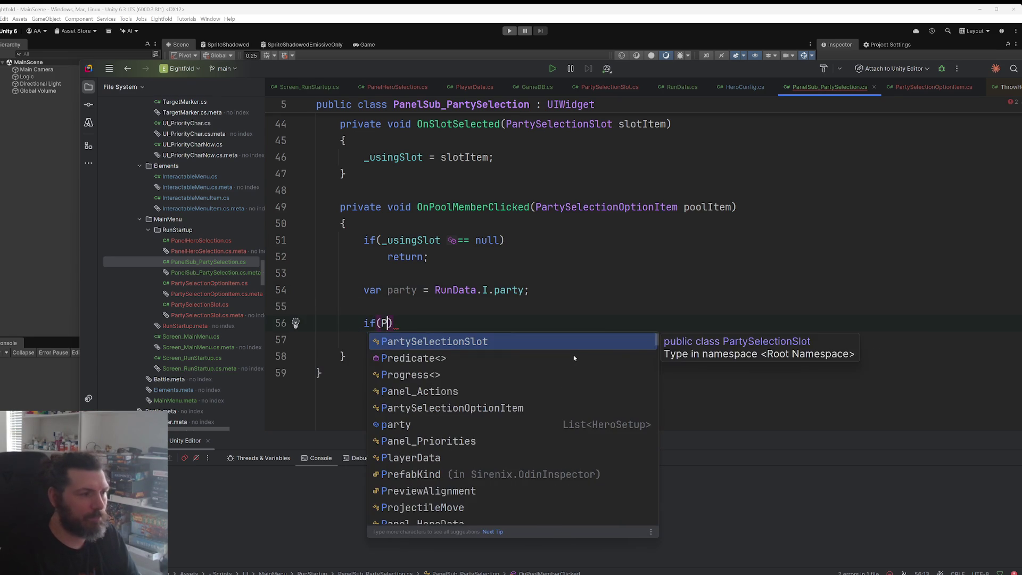
key(BackSpace)
key(BackSpace)
key(BackSpace)
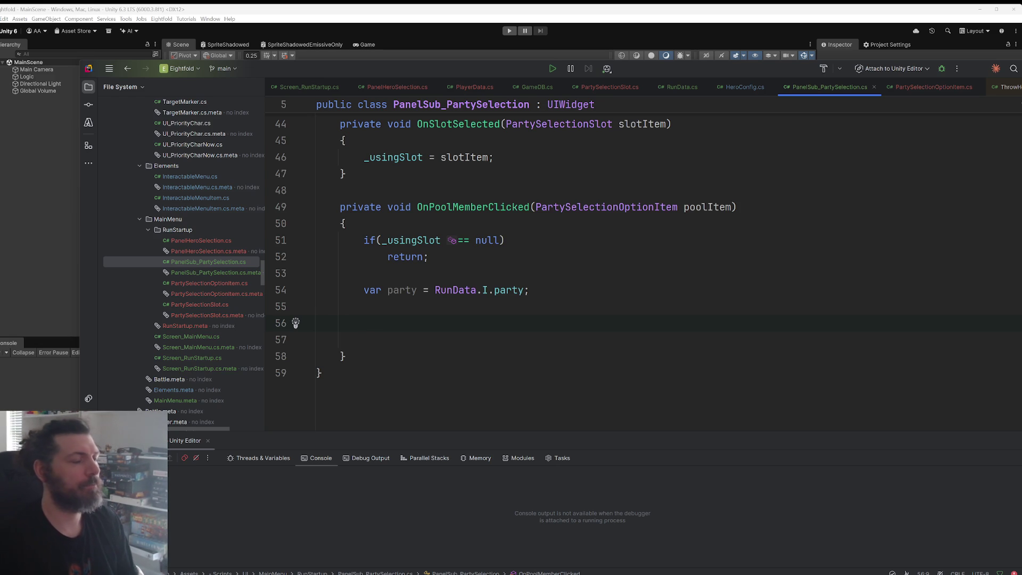
key(Up)
key(Up)
key(ctrl+x)
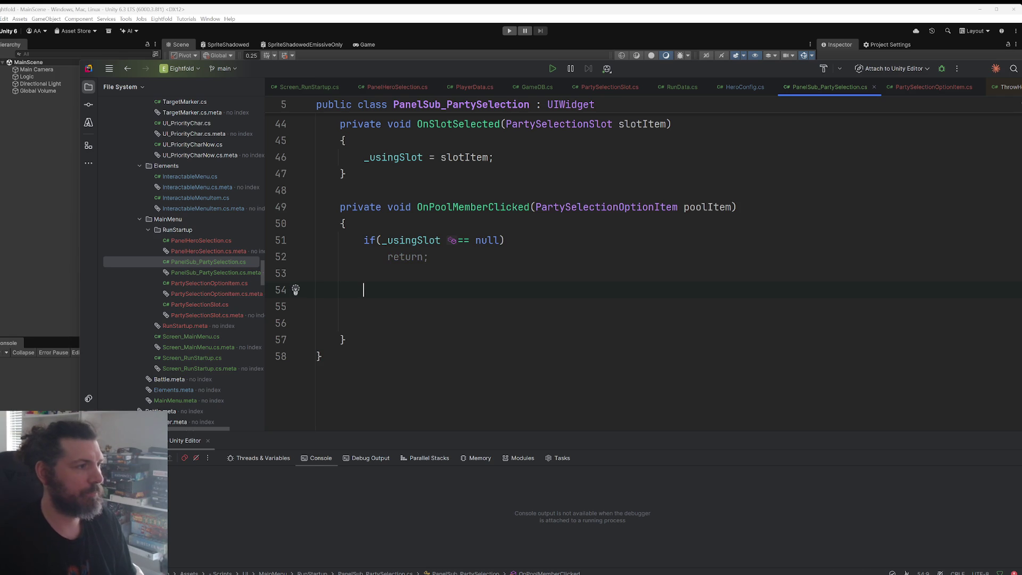
Step: Write '_usingSlot.SetHero(poolItem.Hero);' in OnPoolMemberClicked using completions
text(_)
key(Tab)
key(End)
key(ctrl+shift+Left)
key(ctrl+shift+Left)
key(ctrl+shift+Left)
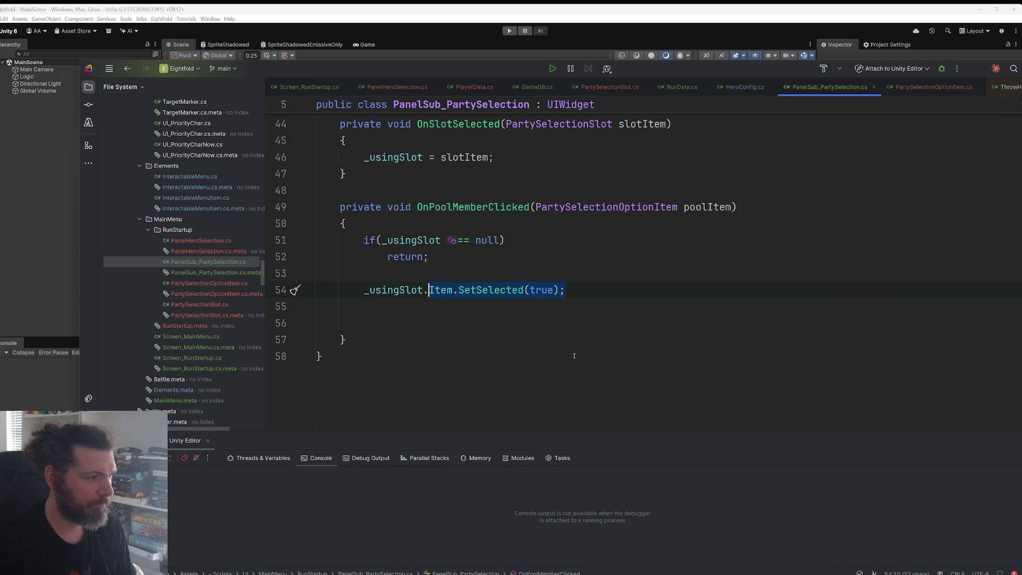
key(BackSpace)
text(SetHero(po)
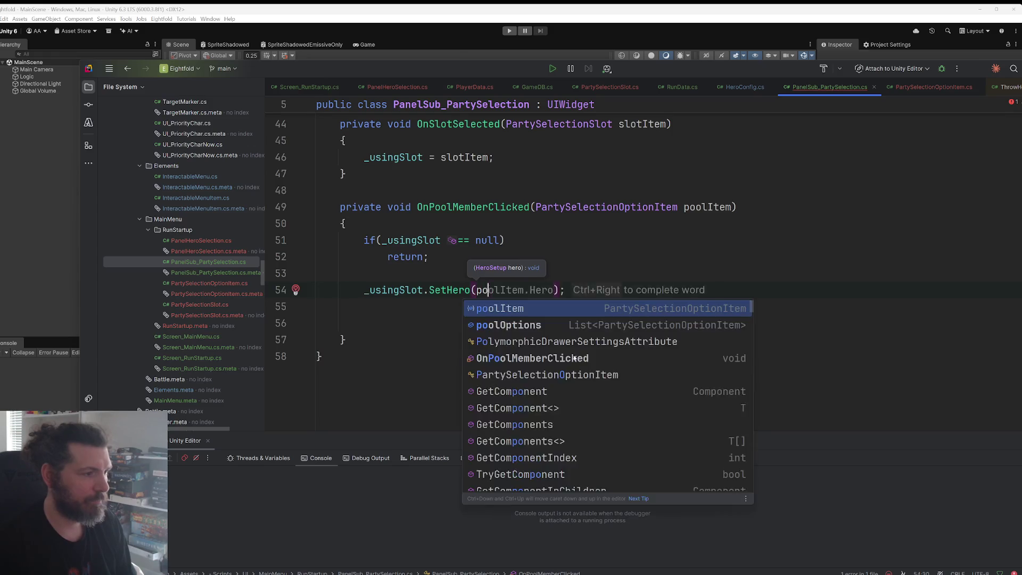
key(Tab)
text(.h)
key(Tab)
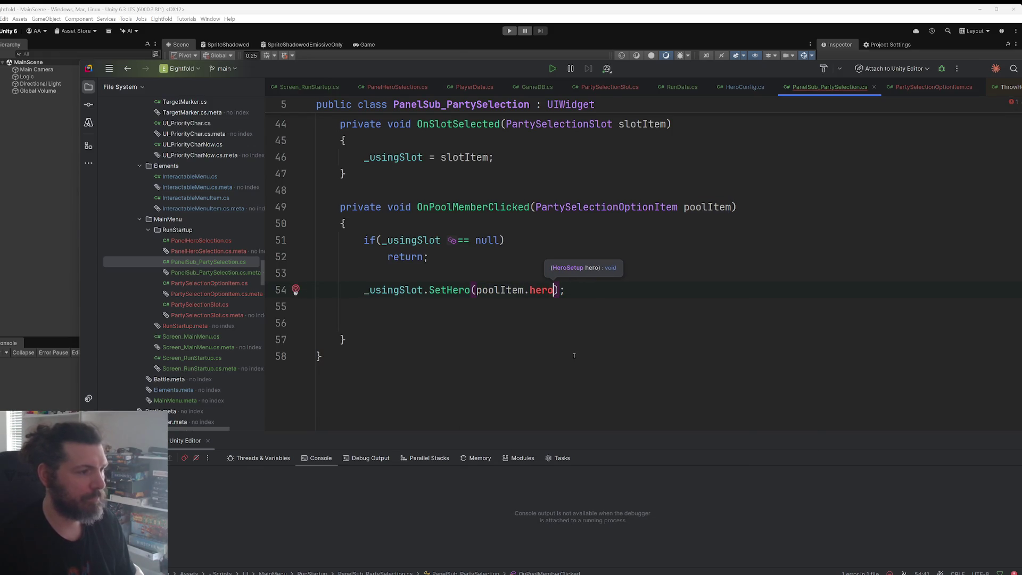
key(ctrl+shift+Left)
text(HeroObj)
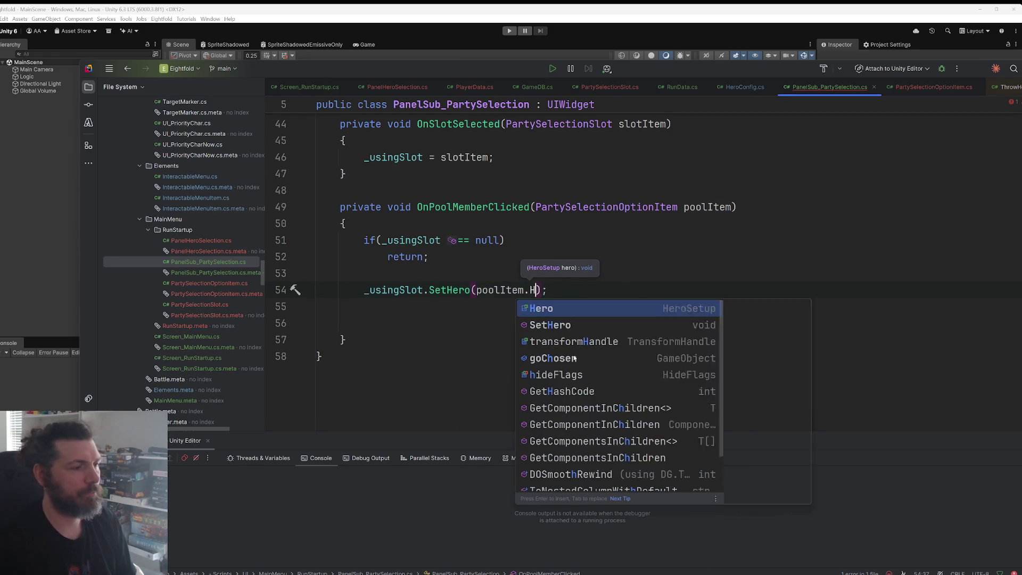
key(BackSpace)
key(BackSpace)
key(BackSpace)
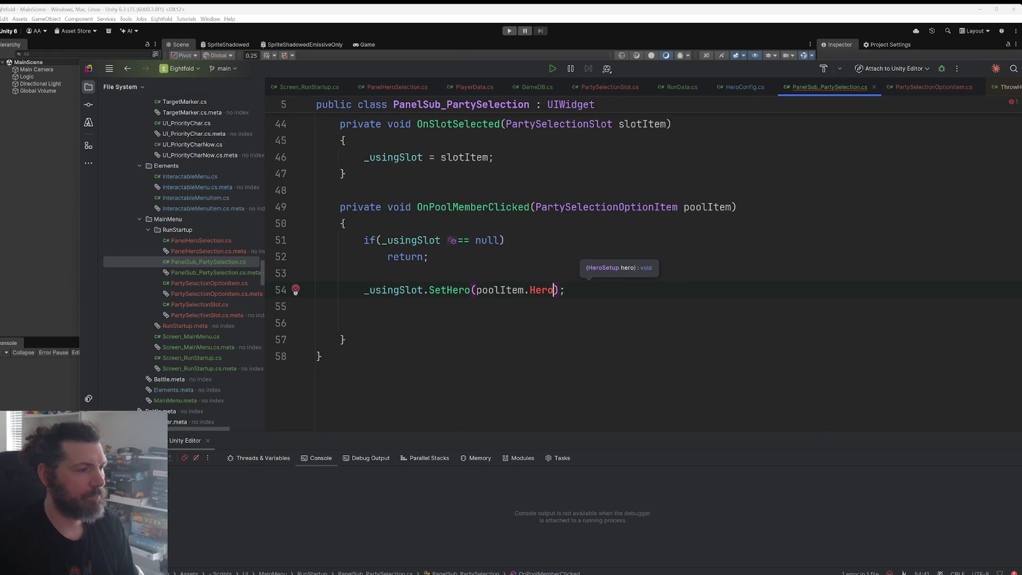
key(Escape)
text(her)
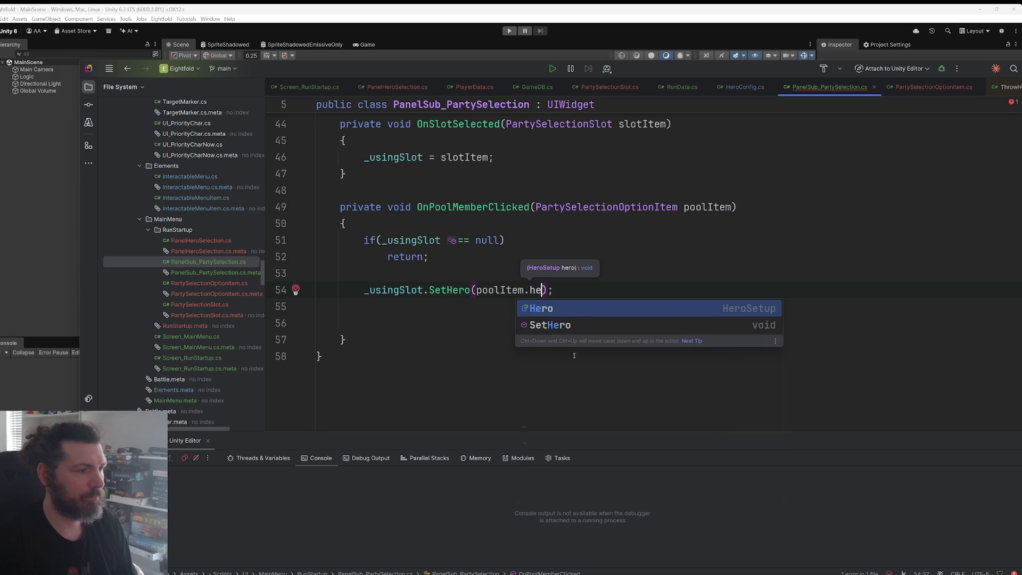
key(Return)
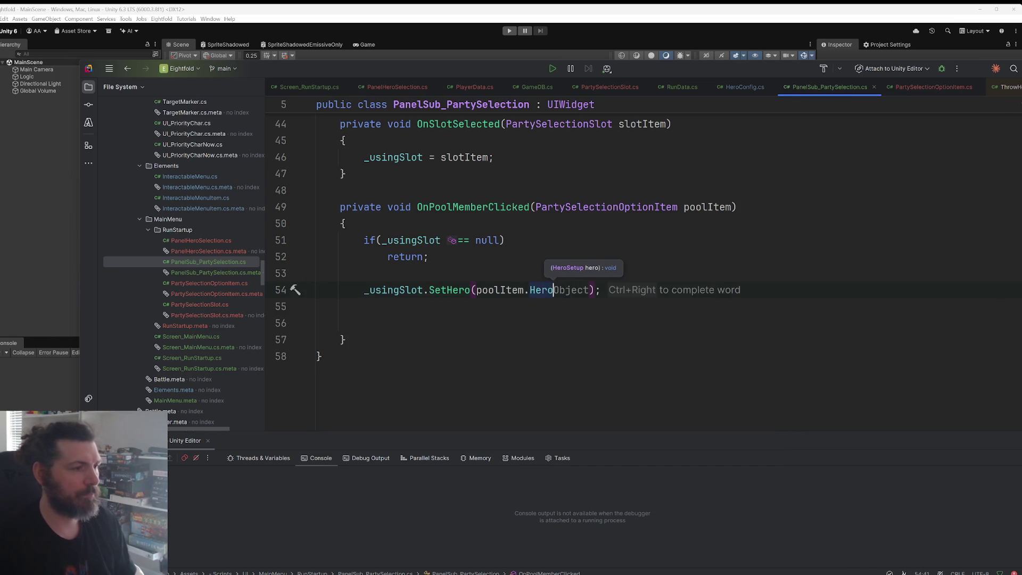
Step: Add a 'poolItem.ResetBack();' call on the line below SetHero
click(363, 306)
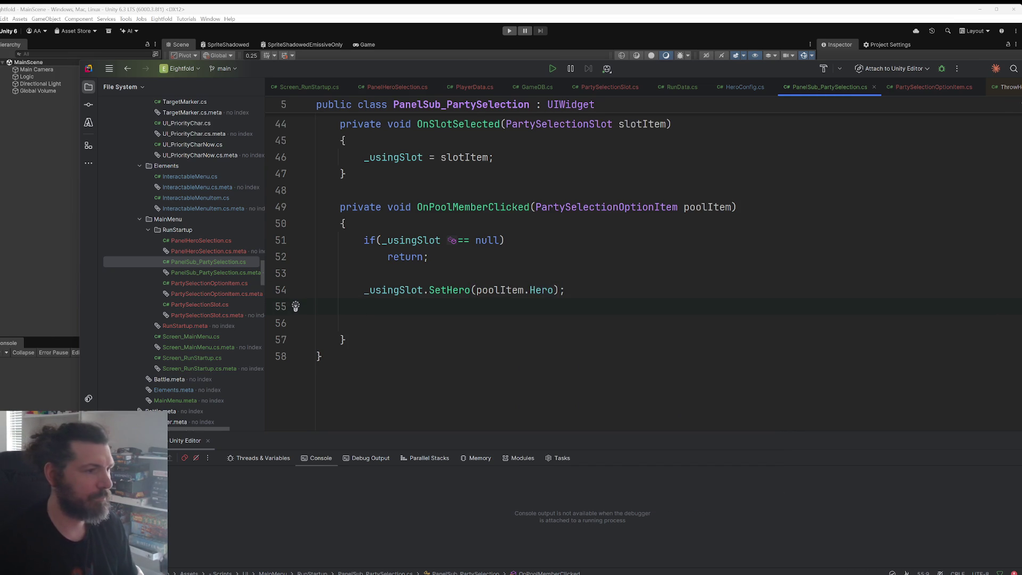
double_click(711, 207)
key(ctrl+c)
click(434, 304)
key(ctrl+v)
text(.)
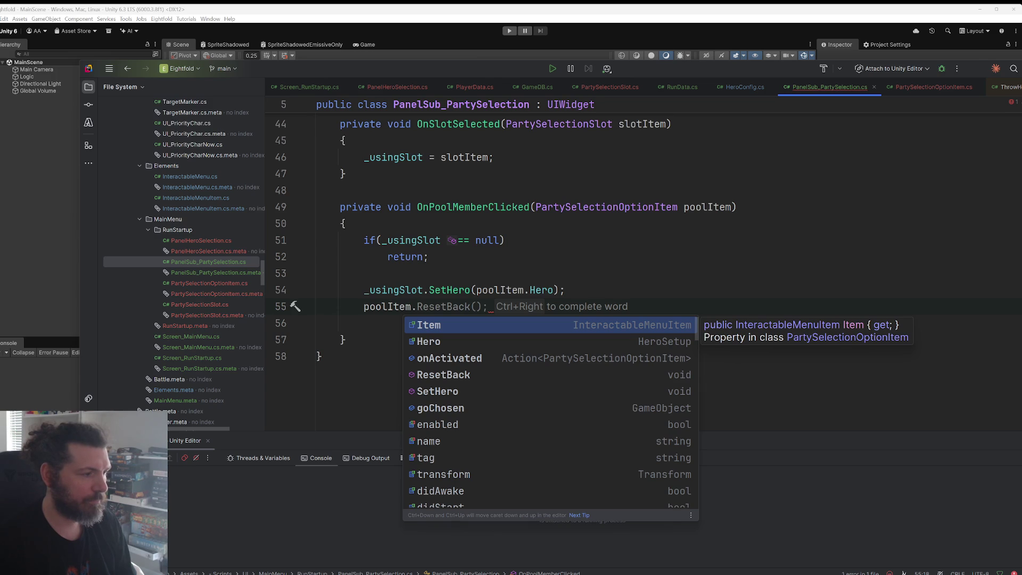
key(Down)
key(Down)
key(Down)
key(Return)
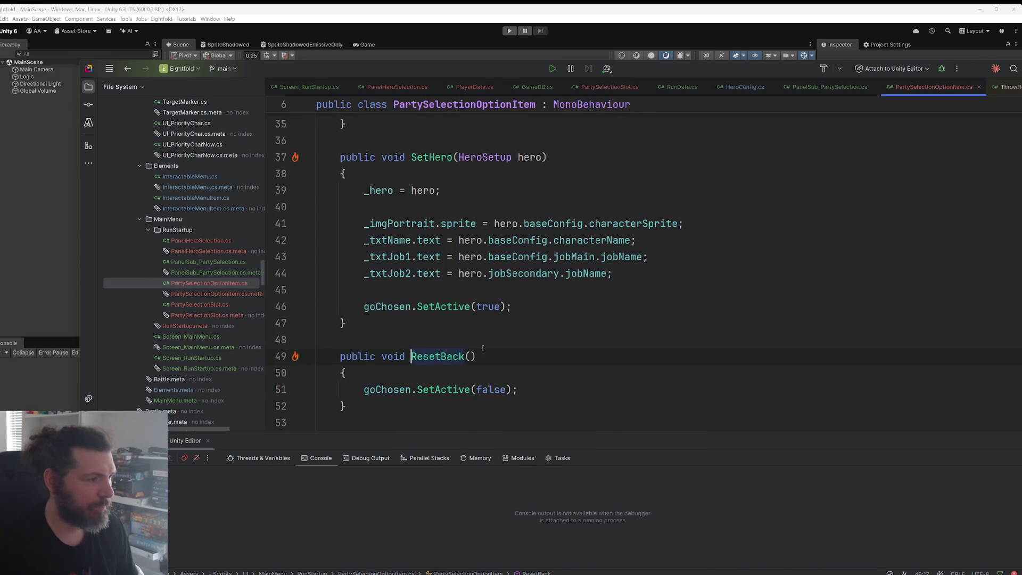
Step: Declare 'public void MarkAsSelected()' with empty braces below ResetBack in PartySelectionOptionItem.cs
scroll(452, 288, up, 3)
scroll(460, 274, down, 5)
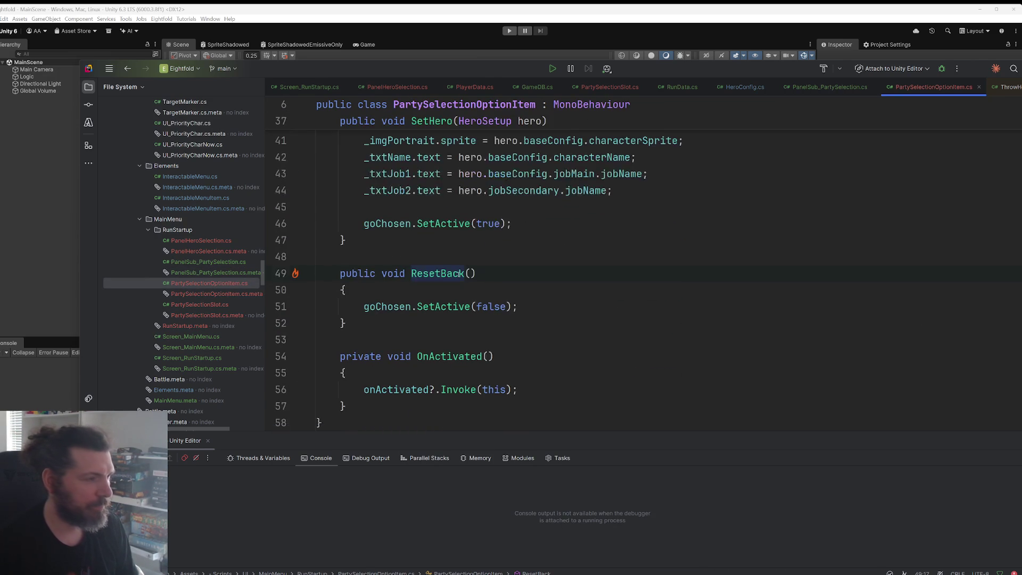
click(446, 328)
key(Return)
key(Return)
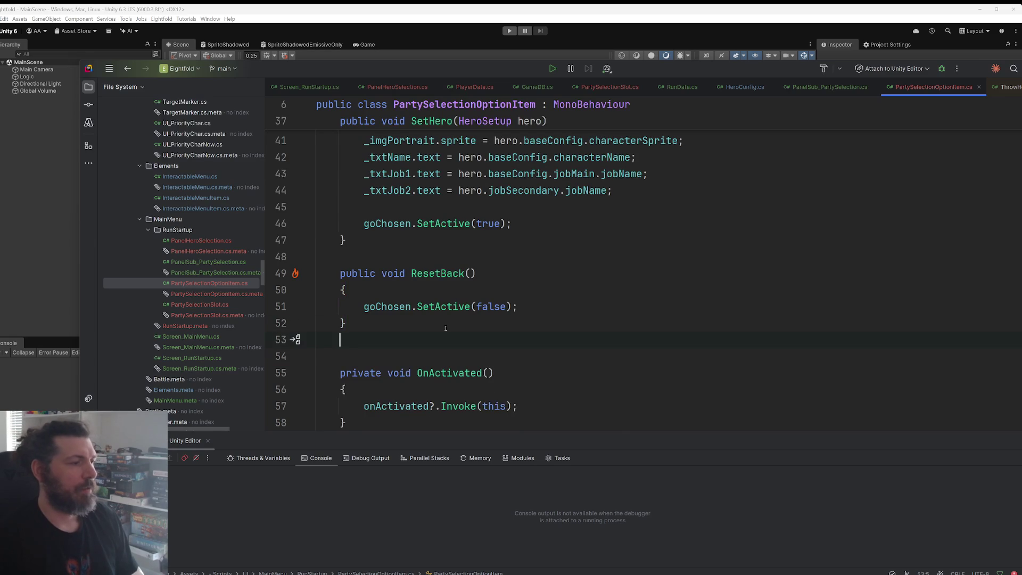
text(public void MarkAs)
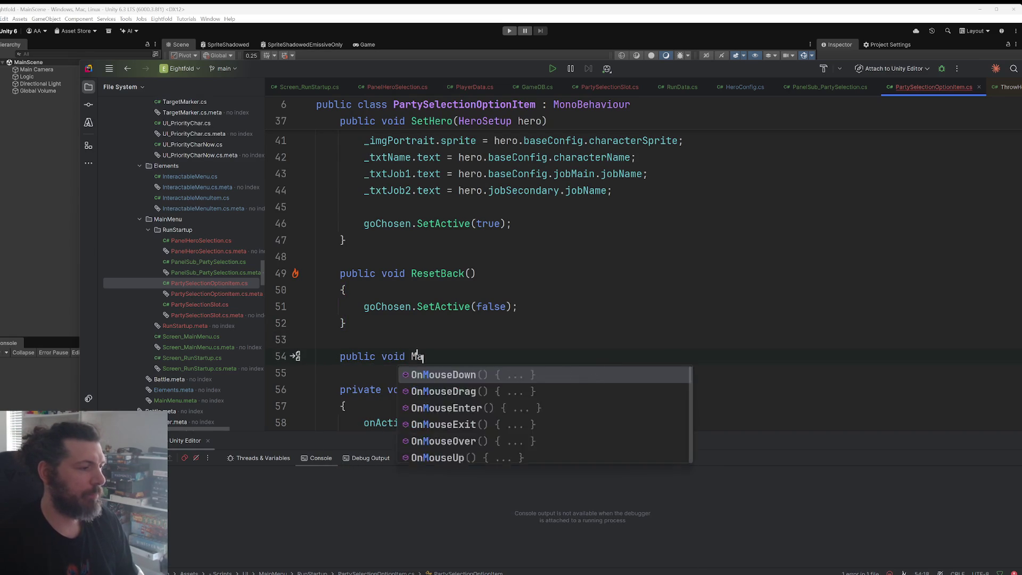
key(Tab)
key(Return)
text({)
key(Return)
key(Down)
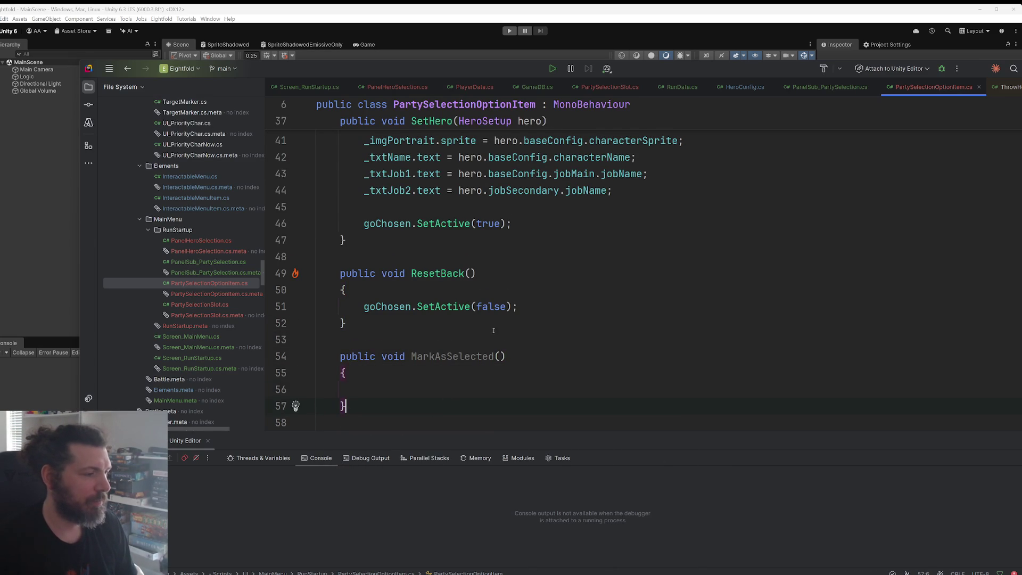
scroll(495, 351, down, 2)
scroll(530, 319, up, 2)
scroll(413, 317, down, 2)
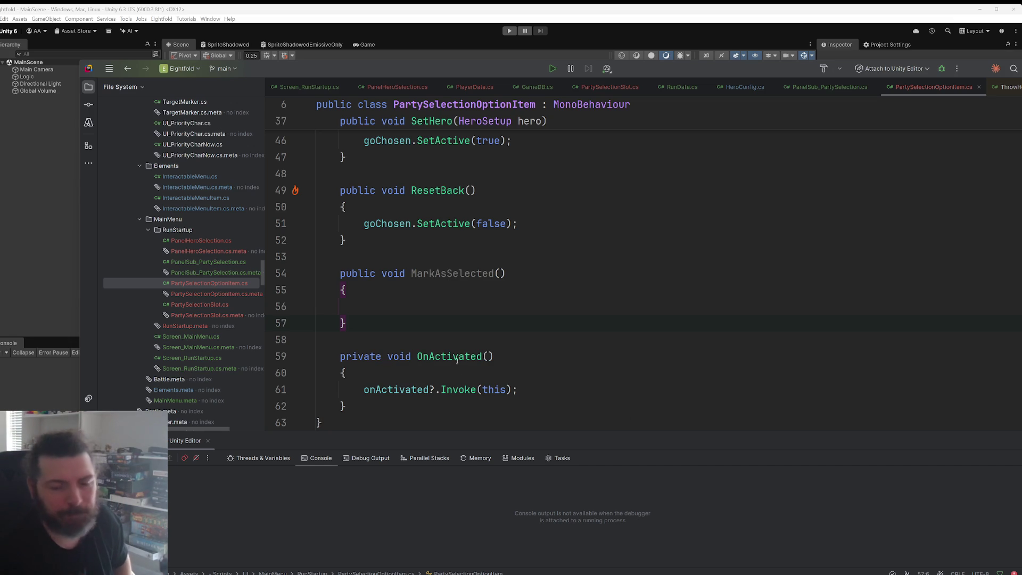
click(472, 313)
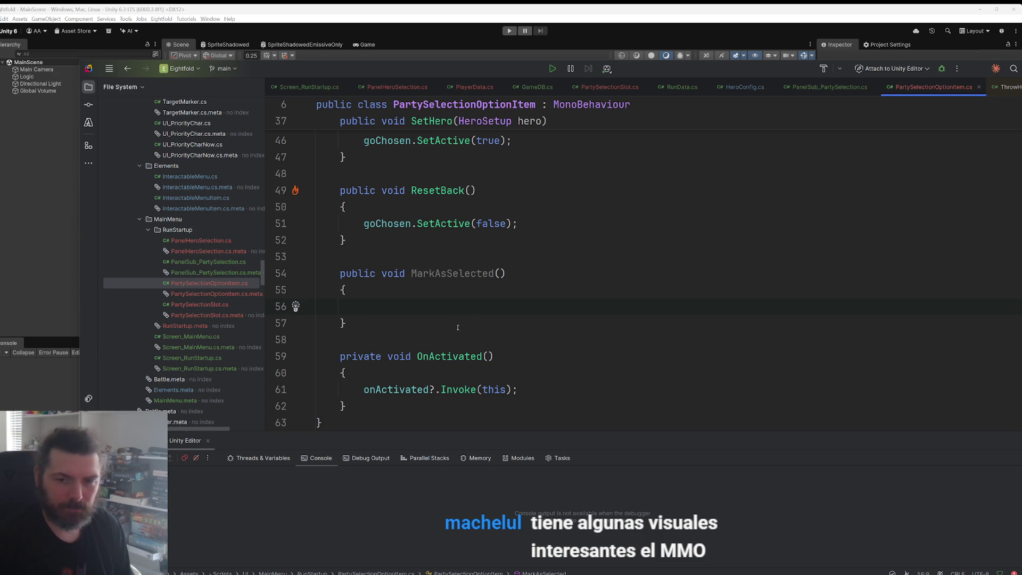
drag(346, 323, 257, 267)
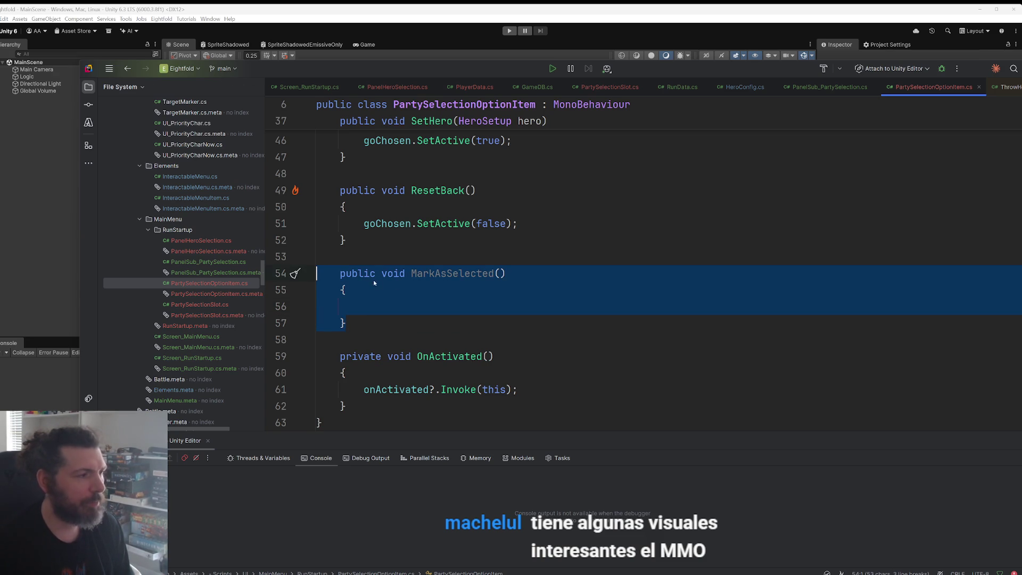
Step: Copy ResetBack's goChosen.SetActive line into MarkAsSelected and select its false argument
click(854, 90)
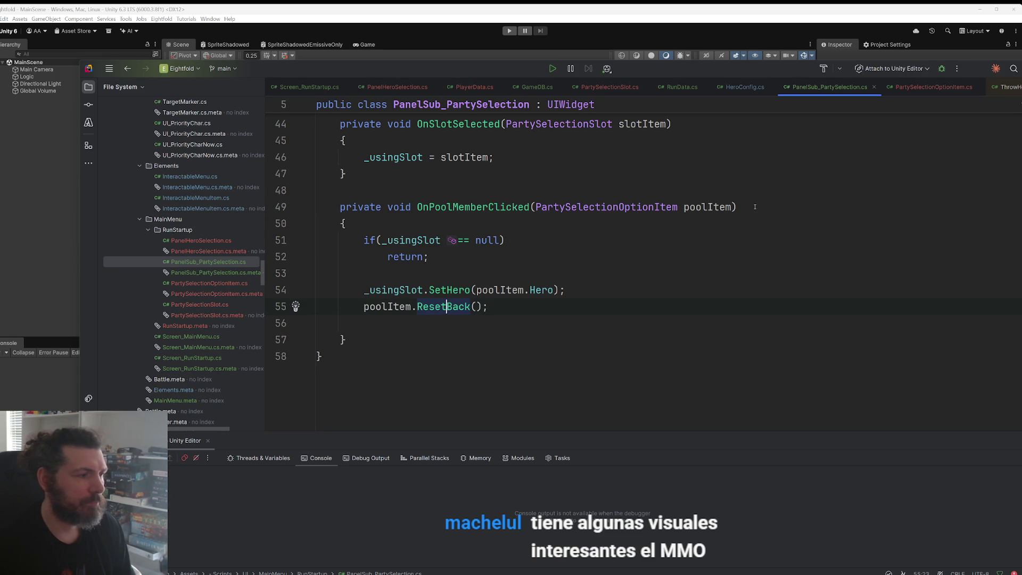
click(521, 323)
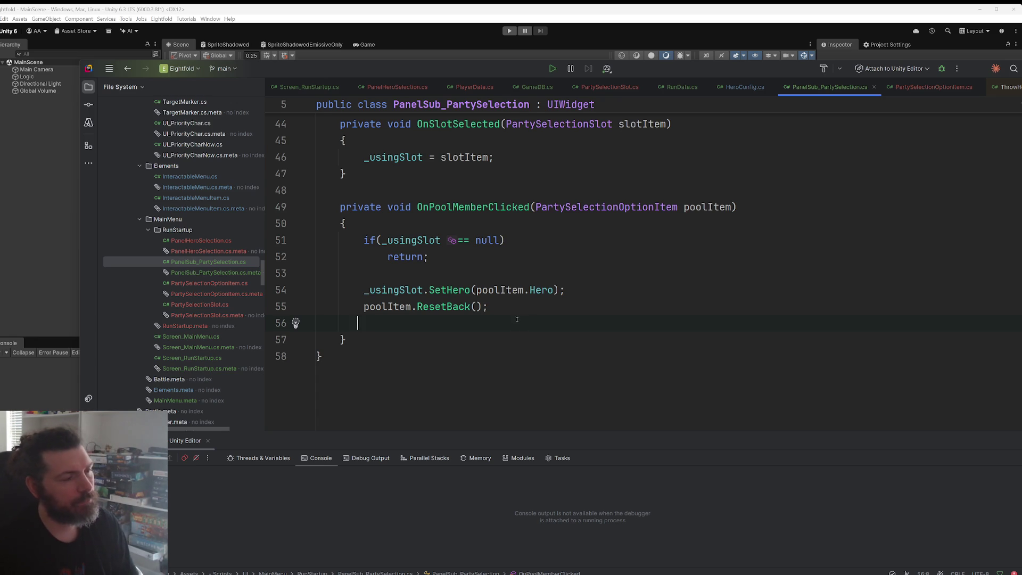
ctrl+click(445, 314)
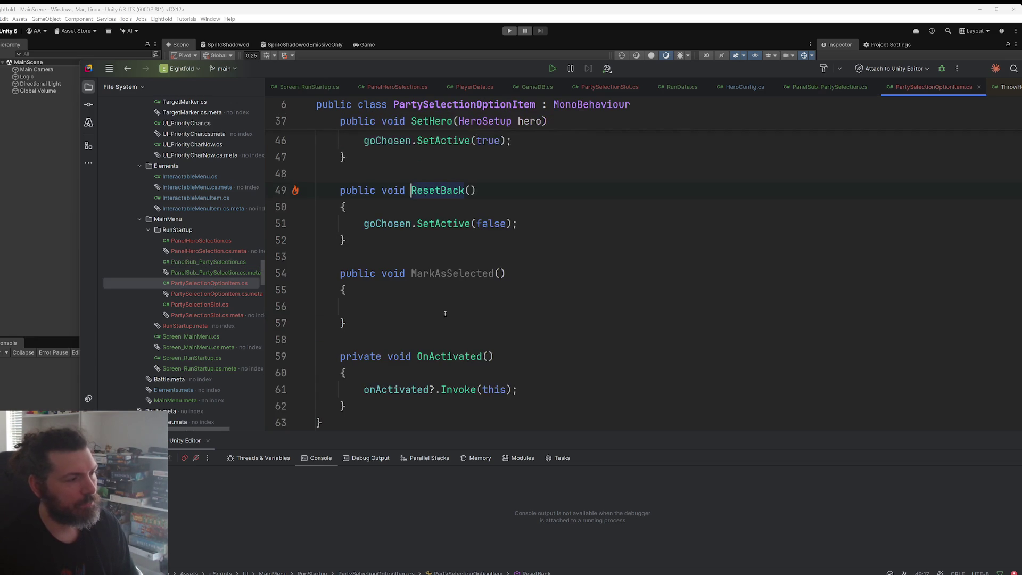
drag(517, 224, 364, 224)
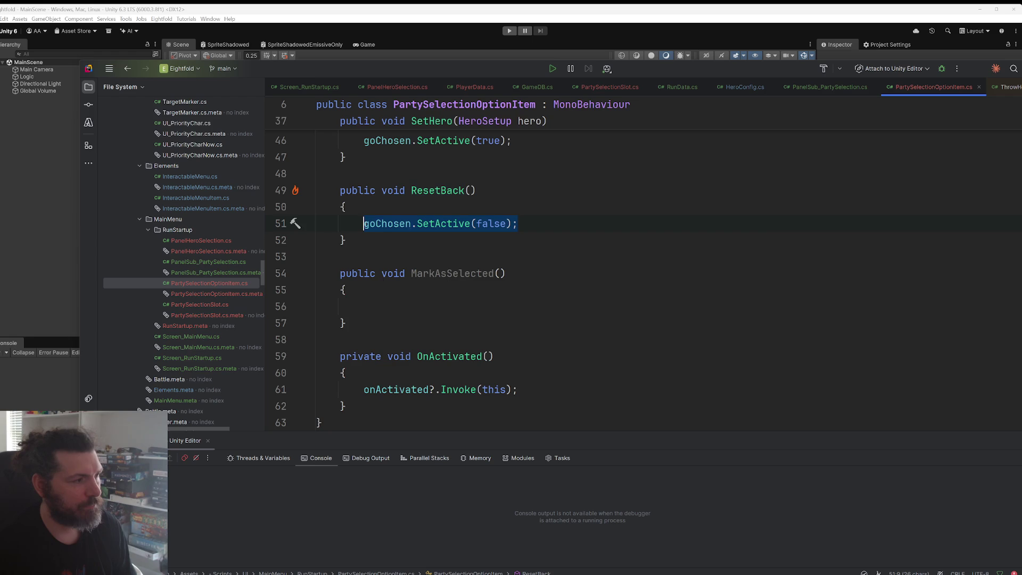
key(ctrl+v)
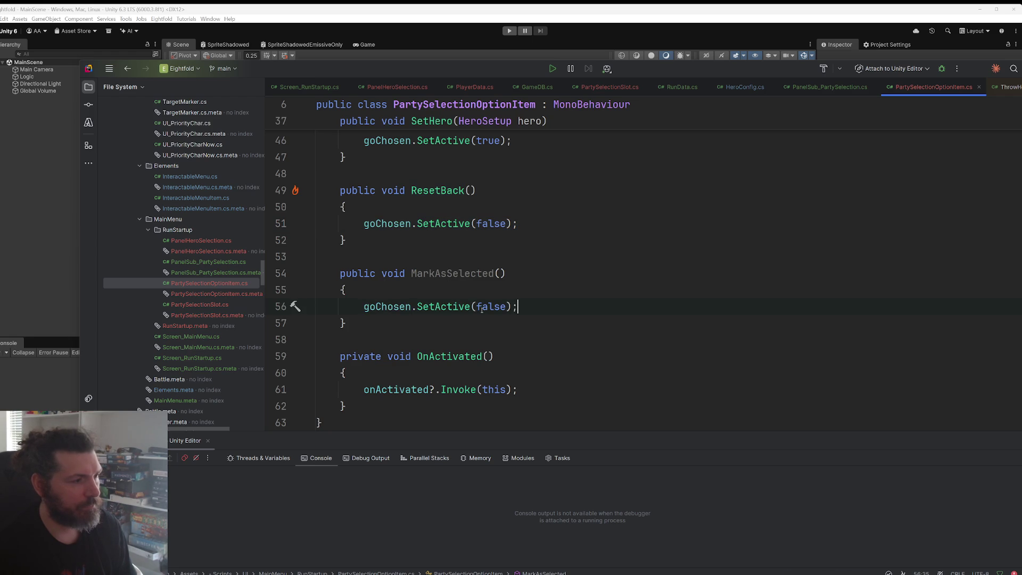
double_click(481, 307)
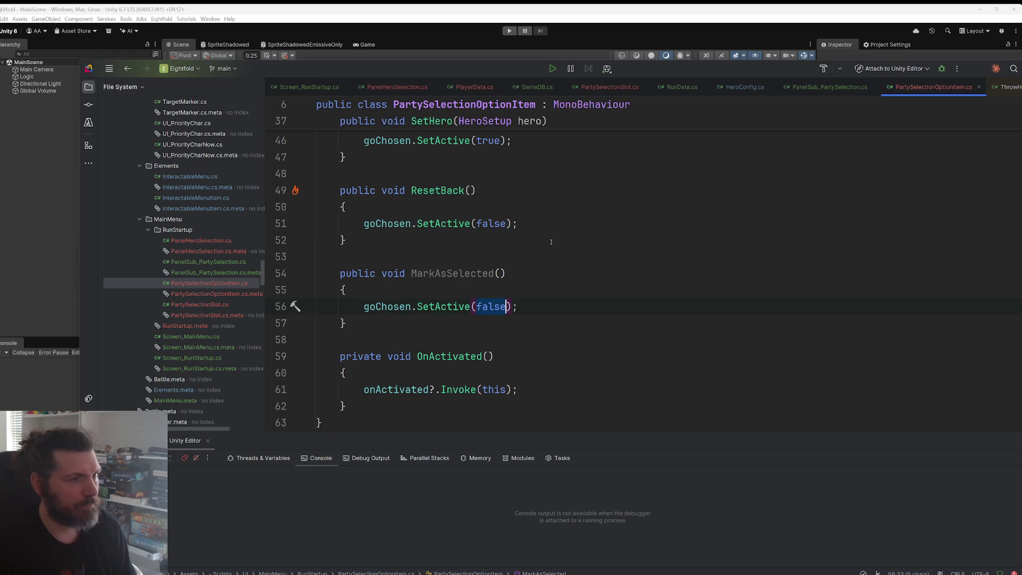
Step: Replace poolItem.ResetBack() with poolItem.MarkAsSelected() in OnPoolMemberClicked
click(828, 86)
double_click(456, 307)
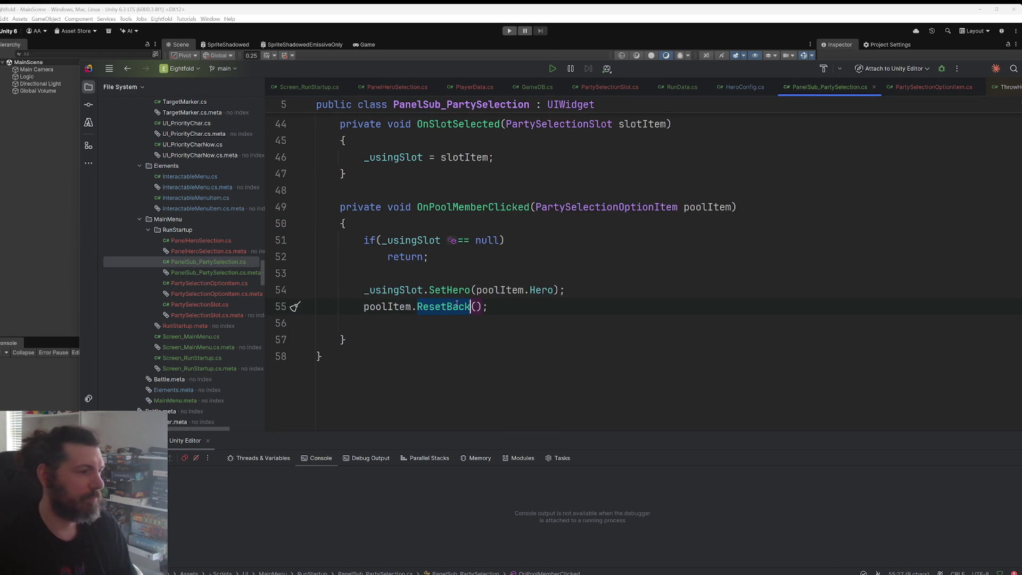
text(Mar)
key(Return)
key(End)
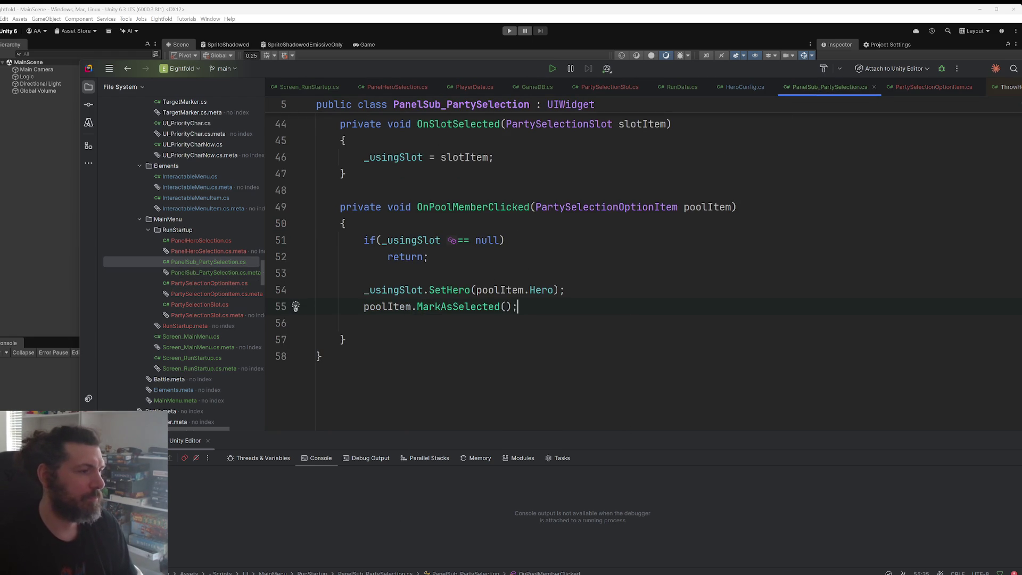
Step: Find and copy the for-loop header that iterates over selectionSlots
scroll(540, 328, up, 10)
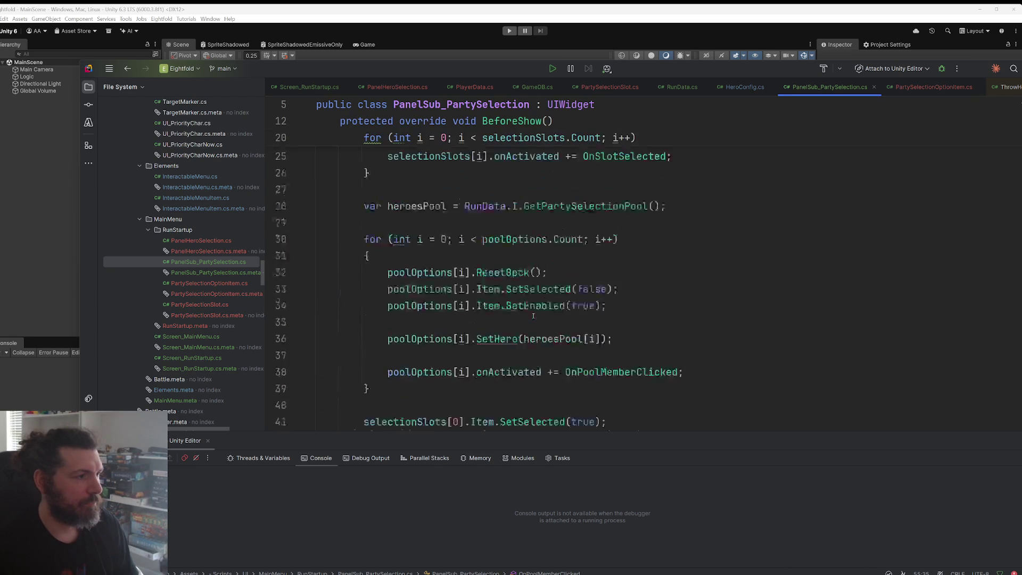
scroll(533, 316, down, 3)
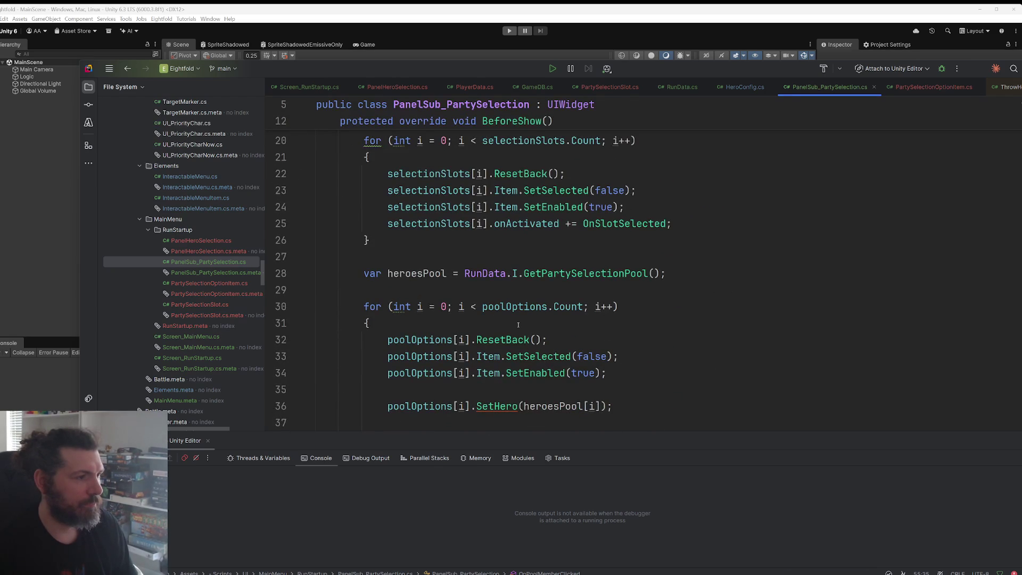
scroll(622, 210, down, 3)
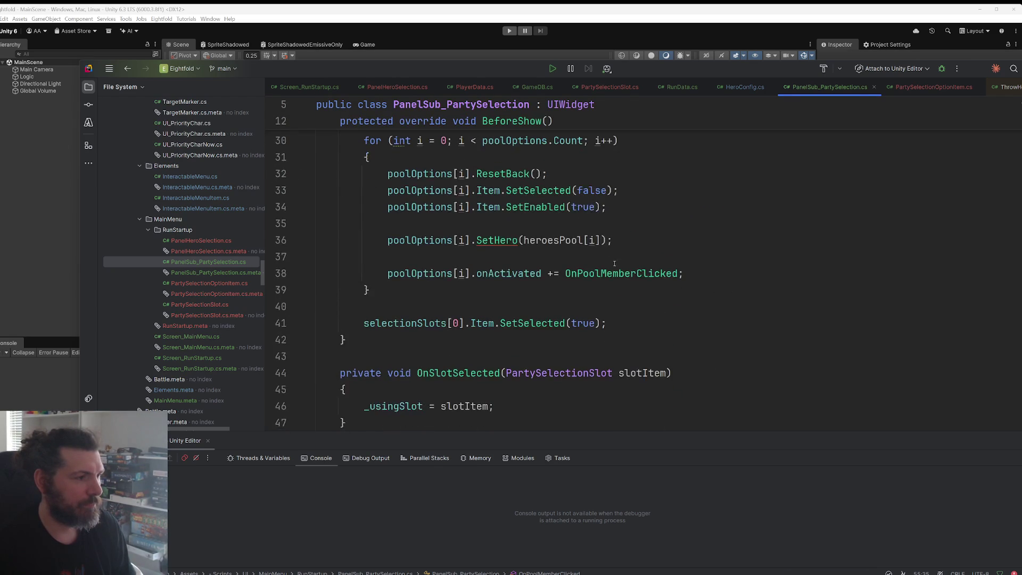
scroll(621, 250, up, 5)
scroll(644, 272, up, 3)
drag(636, 357, 387, 357)
scroll(532, 351, down, 10)
scroll(567, 343, up, 3)
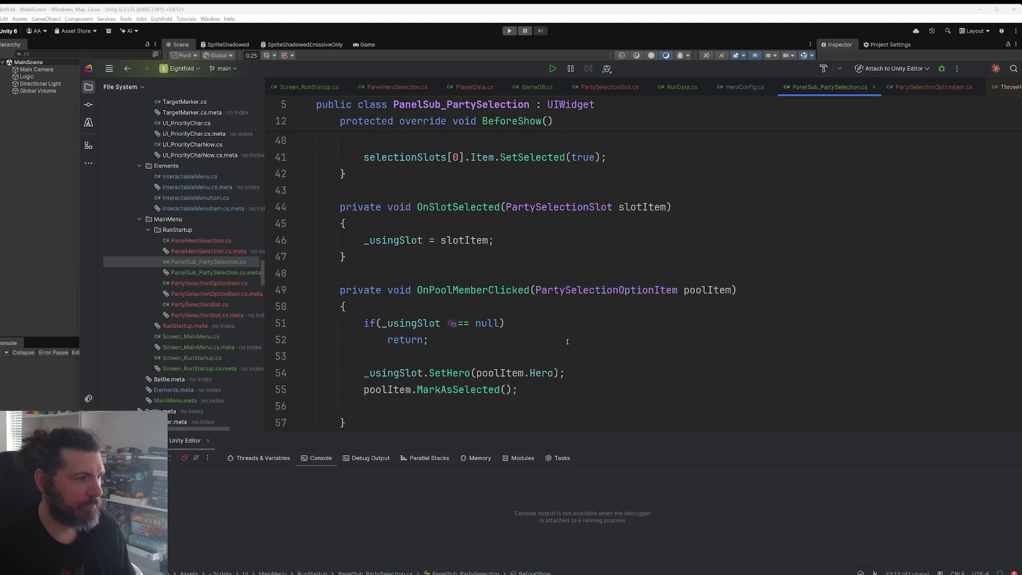
scroll(527, 319, up, 9)
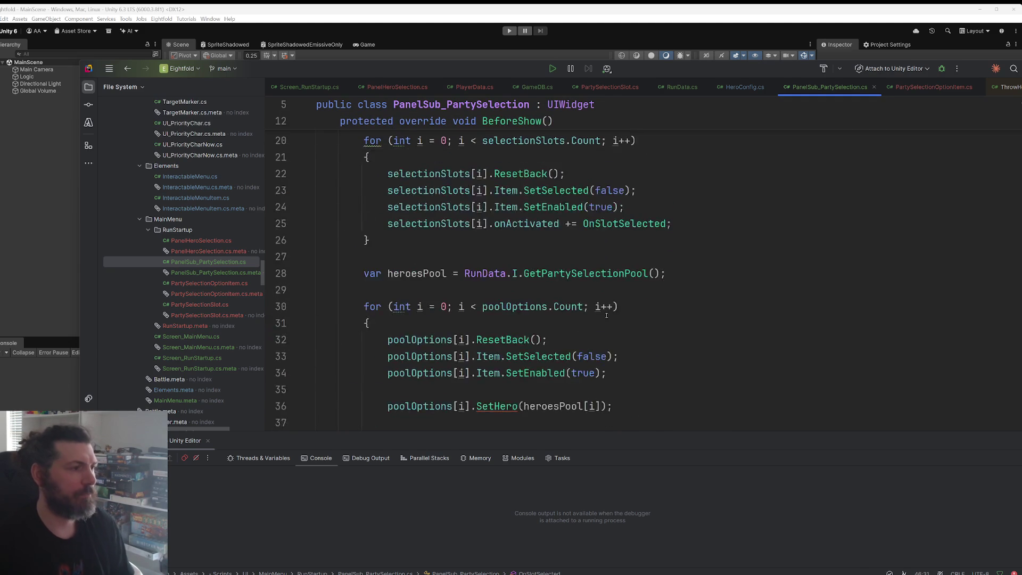
drag(385, 325, 364, 307)
scroll(526, 246, down, 10)
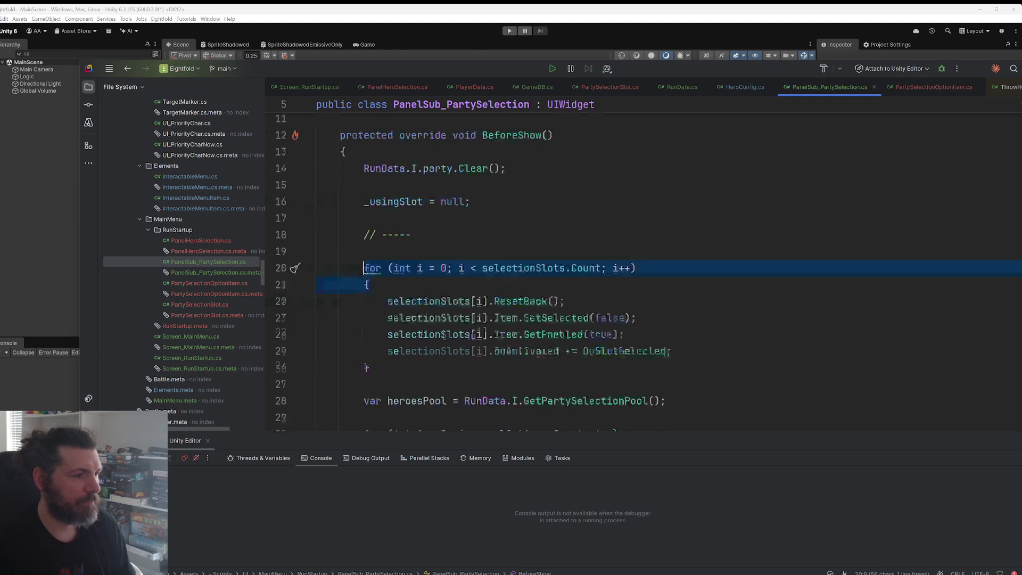
key(Escape)
Step: Paste the for-loop into OnSlotSelected and add a selectionSlots[i] SetSelected(true) line inside it
key(Return)
key(Return)
text(for (int i = 0; i < selectionSlots.Count; i++) { })
scroll(583, 204, up, 1)
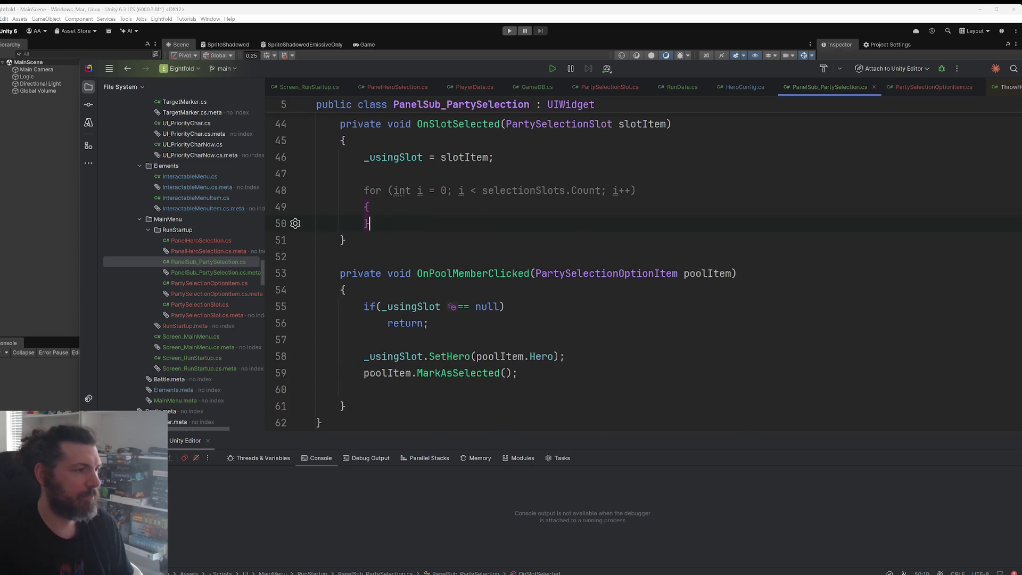
scroll(583, 203, up, 2)
click(502, 285)
key(Return)
text(selectionSlots[i)
key(Tab)
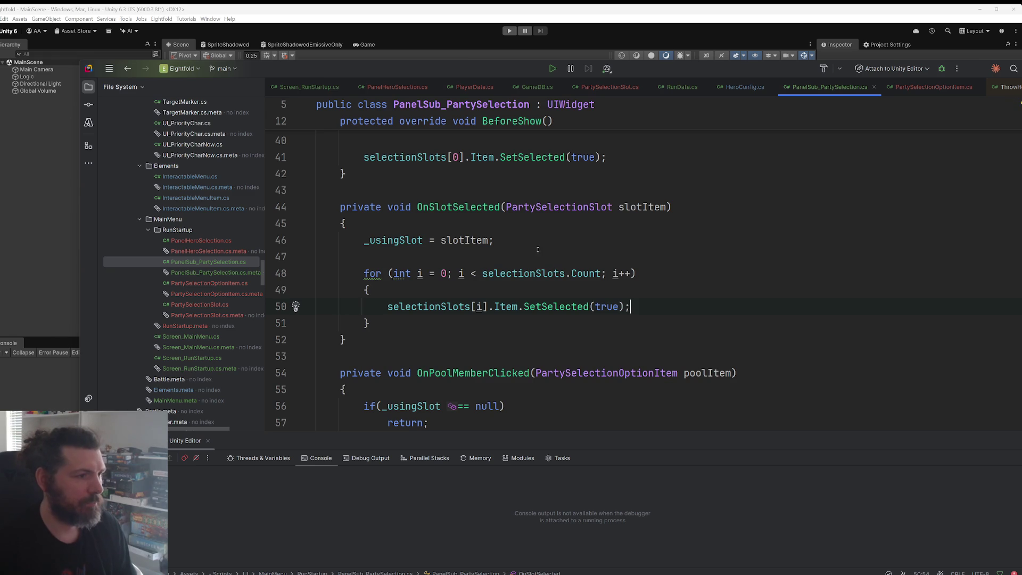
Step: Replace the true argument so the call reads SetSelected(selectionSlots[i] == slotItem)
double_click(627, 208)
double_click(605, 307)
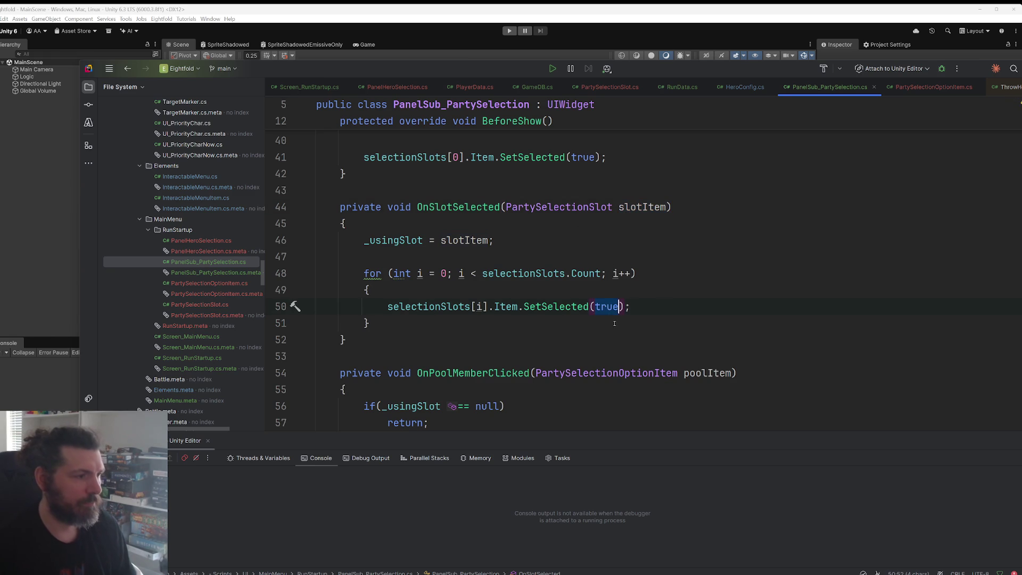
text(sel)
text(el)
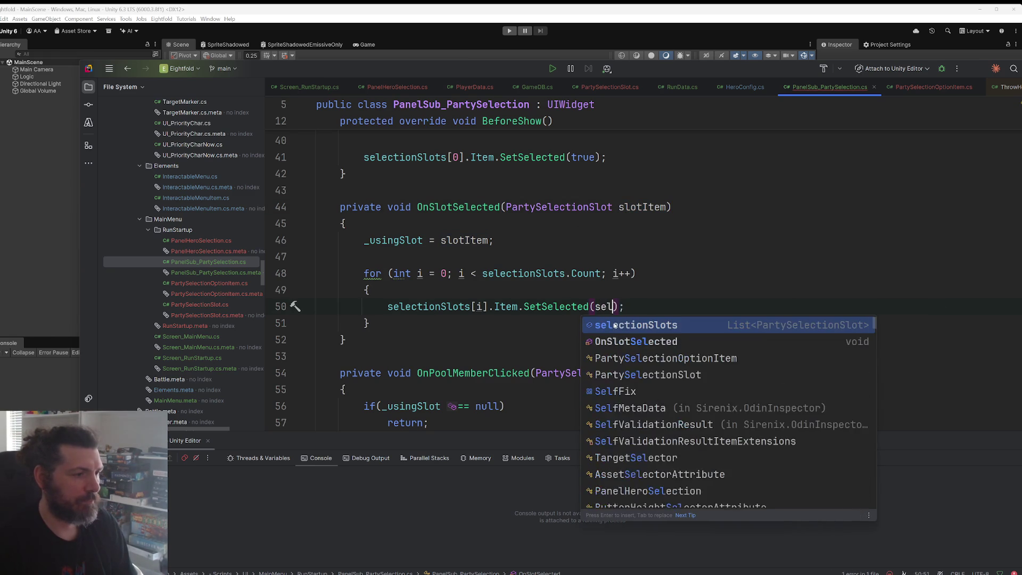
key(Tab)
key(BackSpace)
key(BackSpace)
key(BackSpace)
key(ctrl+BackSpace)
key(ctrl+BackSpace)
key(ctrl+BackSpace)
text(== slotItem)
click(369, 323)
click(345, 340)
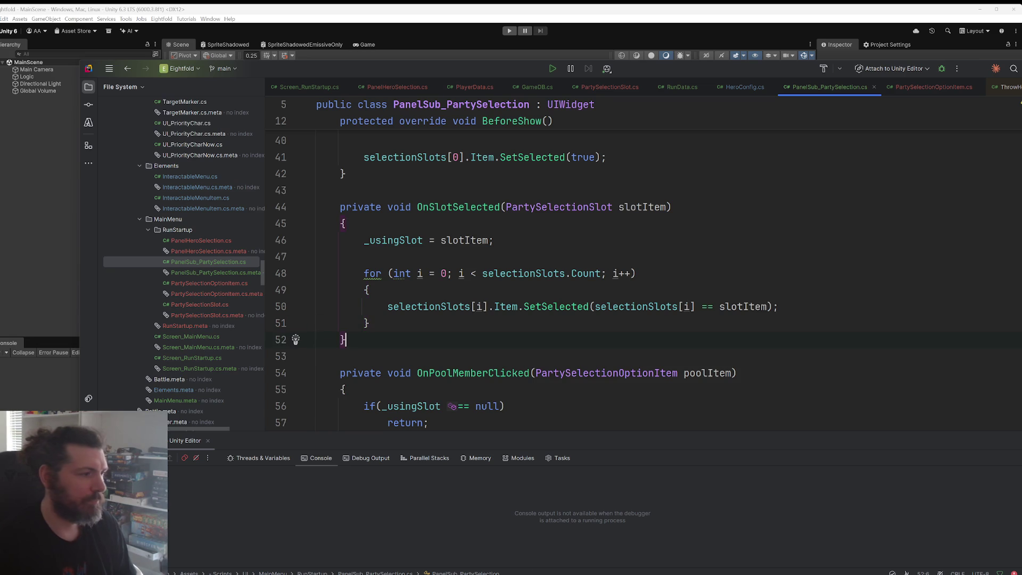
Step: Check the SetSelected definition in InteractableMenuItem, then switch to the Unity Editor
ctrl+click(578, 306)
scroll(595, 308, down, 2)
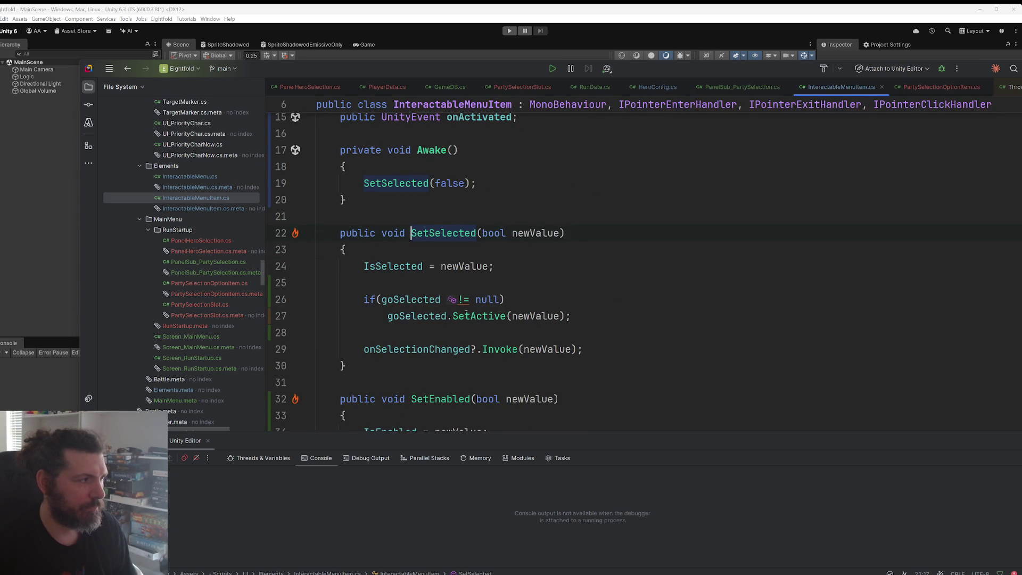
key(alt+Tab)
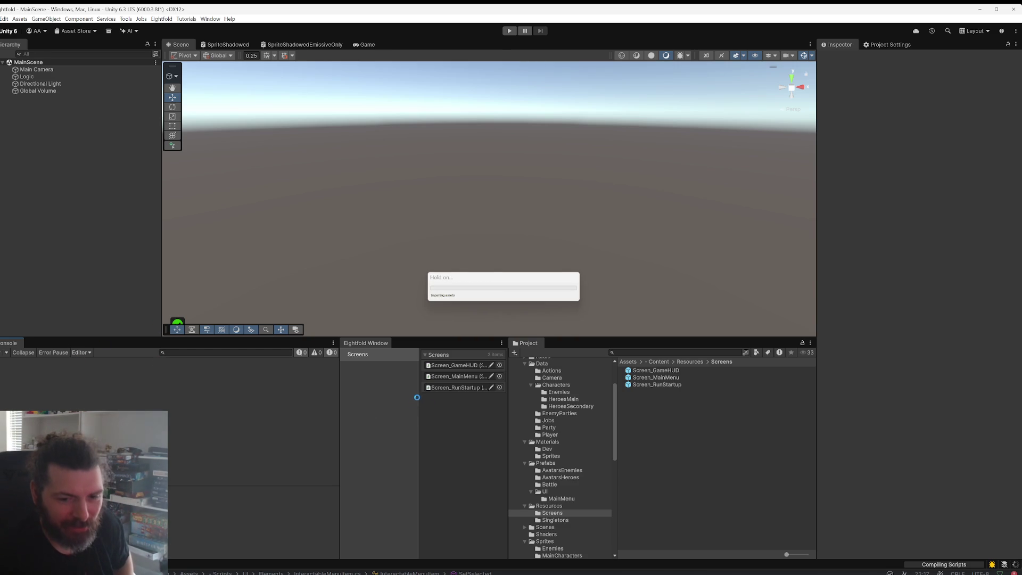
Step: Open the Screen_RunStartup prefab, drill into CharContainerSlot, and select its SelectedHighlight child
double_click(452, 388)
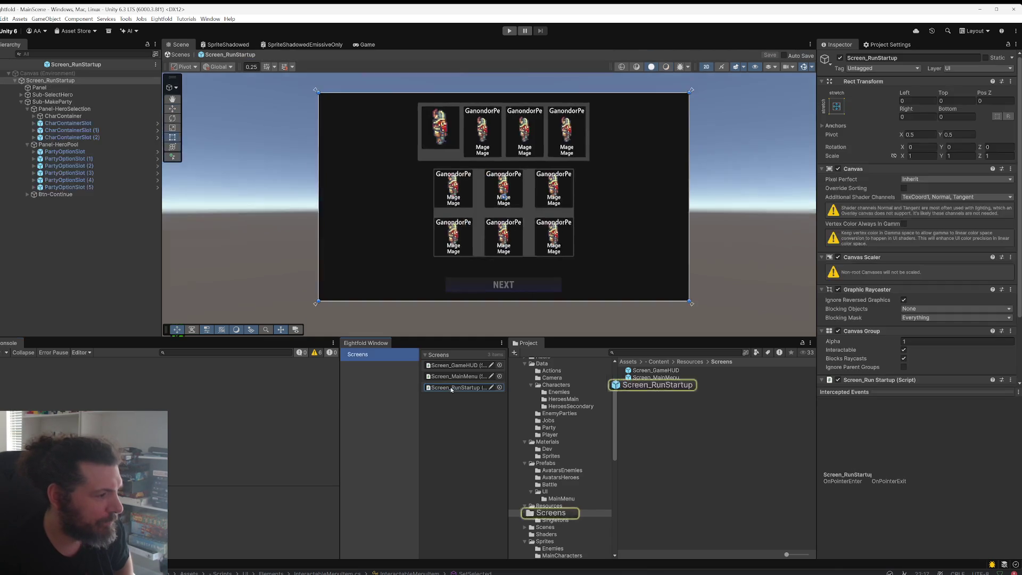
scroll(401, 263, up, 3)
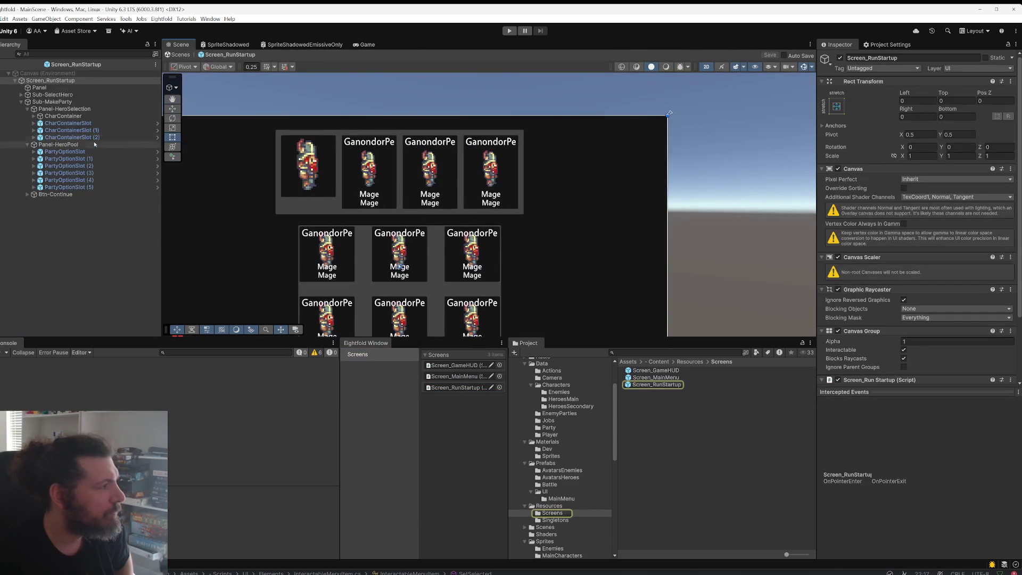
click(157, 123)
click(157, 123)
click(157, 124)
click(841, 59)
click(841, 59)
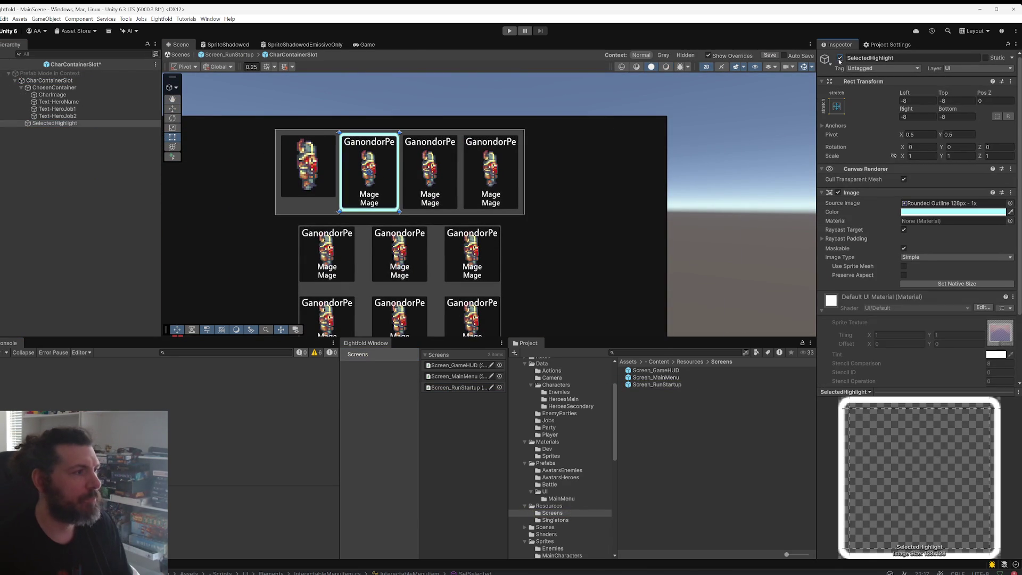
Step: Assign SelectedHighlight to the slot root's Go Selected field and save the prefab
click(66, 81)
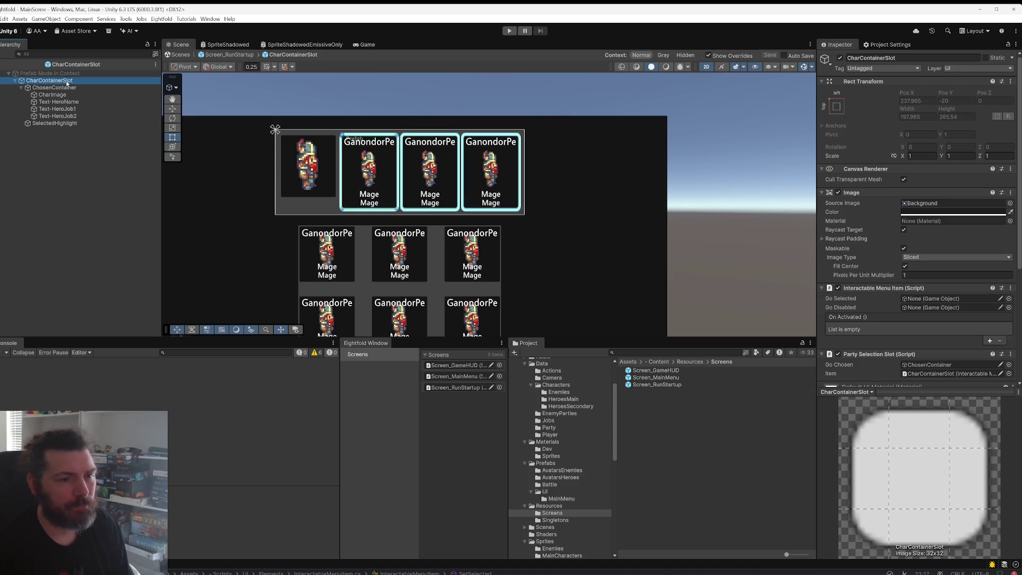
scroll(934, 227, down, 3)
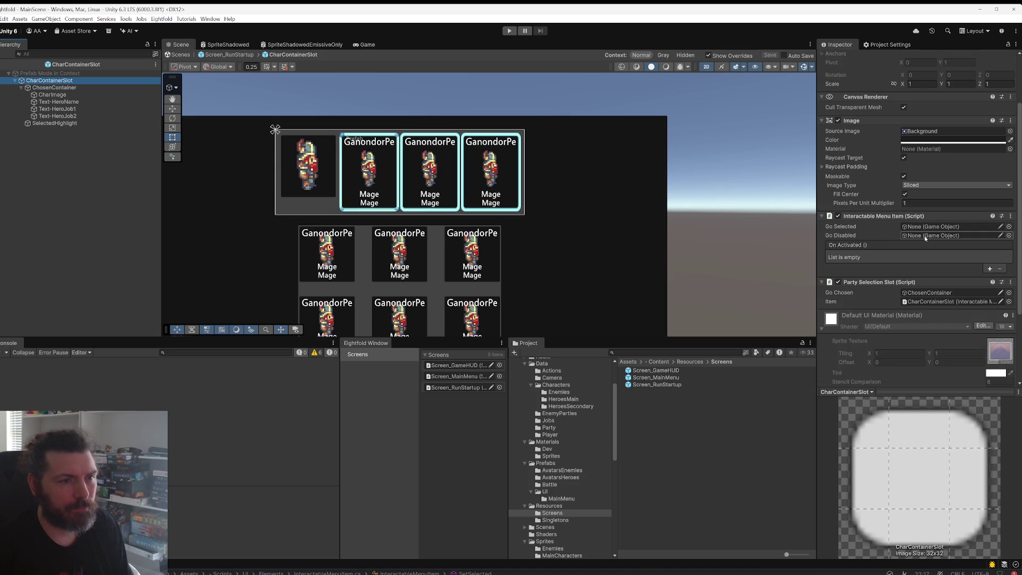
drag(54, 123, 941, 229)
key(ctrl+s)
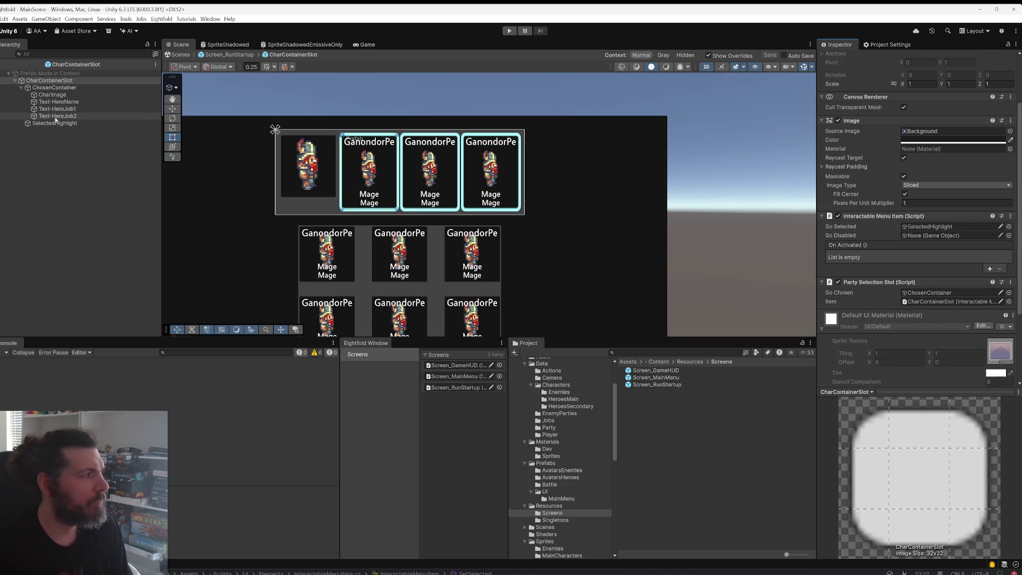
Step: Make SelectedHighlight inactive by default, return to Screen_RunStartup, and enter Play mode
click(55, 123)
scroll(859, 56, up, 3)
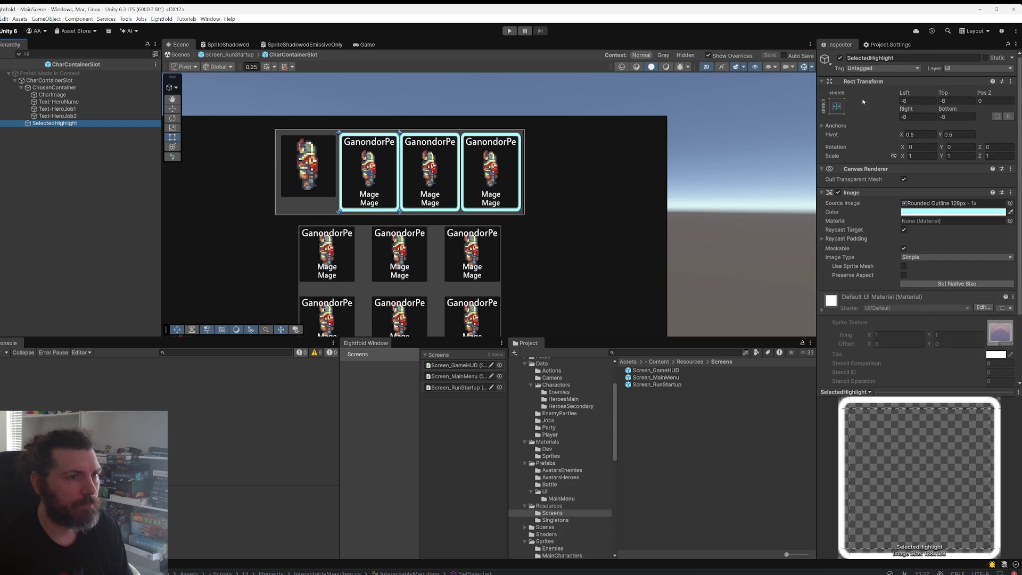
click(840, 59)
key(Escape)
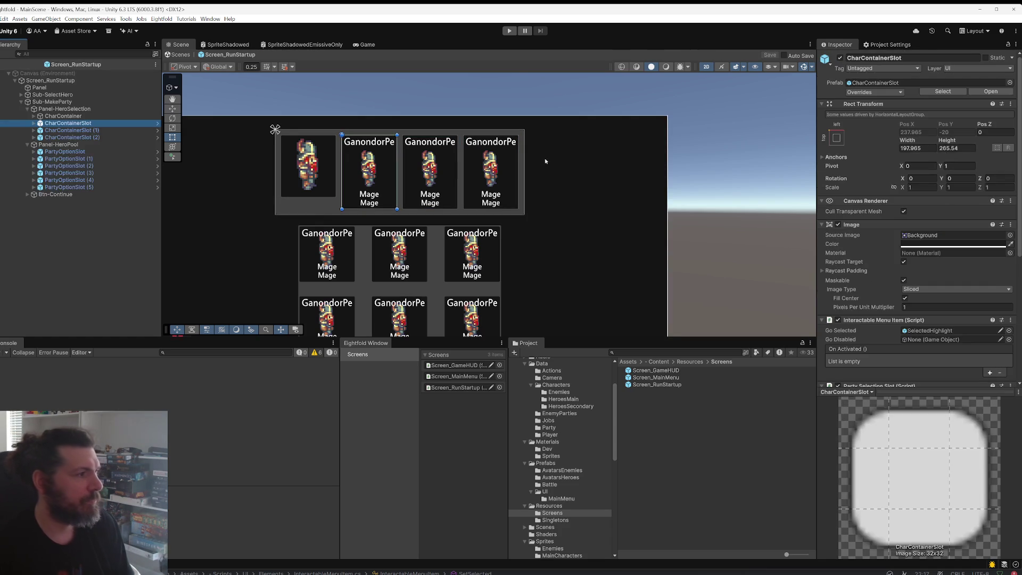
click(508, 31)
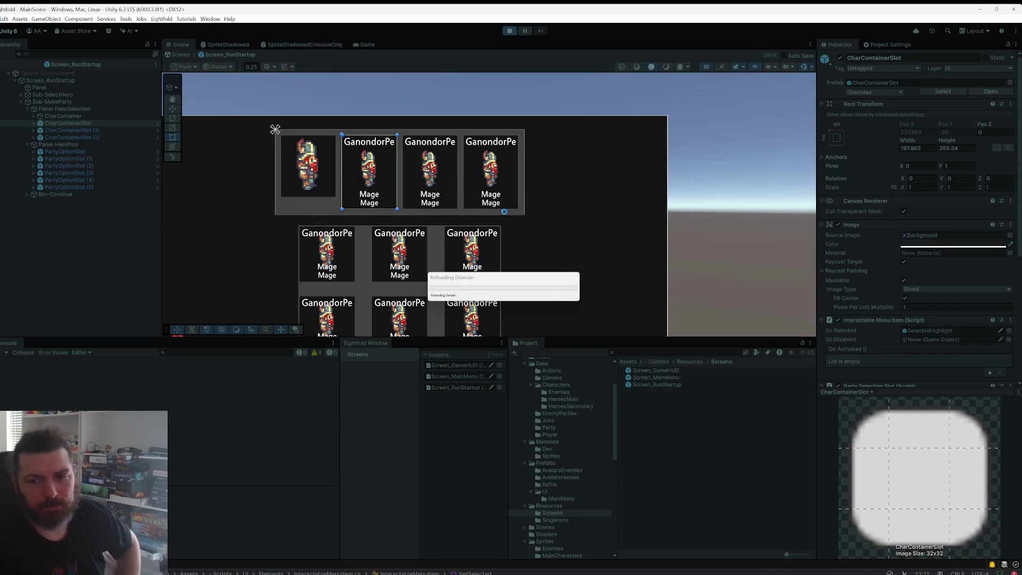